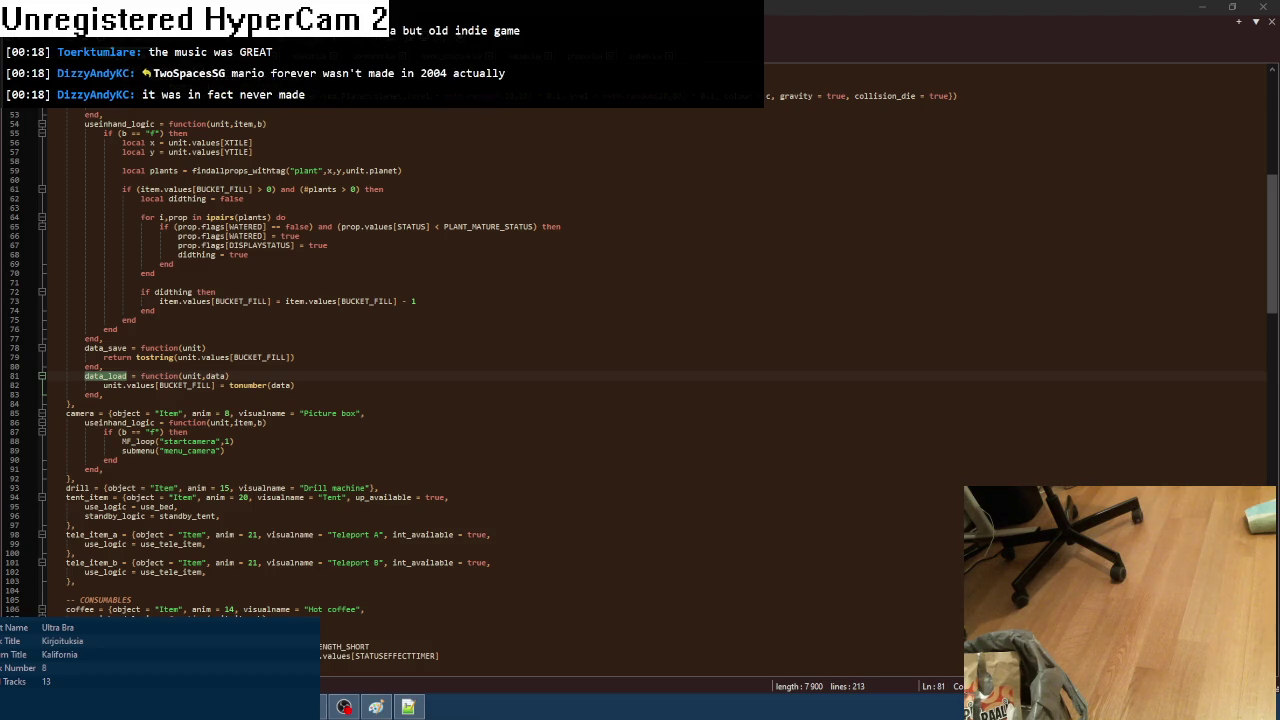
Cycle past the browser, Fusion, Notepad++ and the Paint whiteboard to File Explorer's Omat folder
key(alt+Tab)
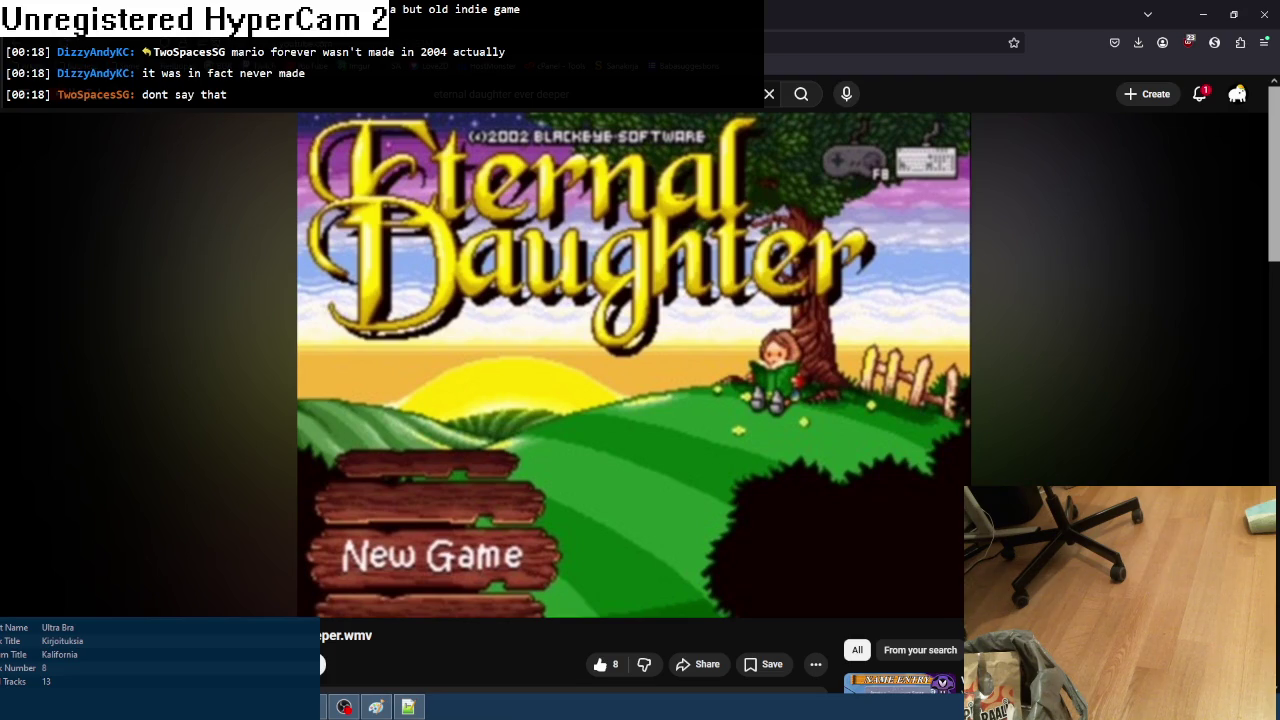
key(alt+Tab)
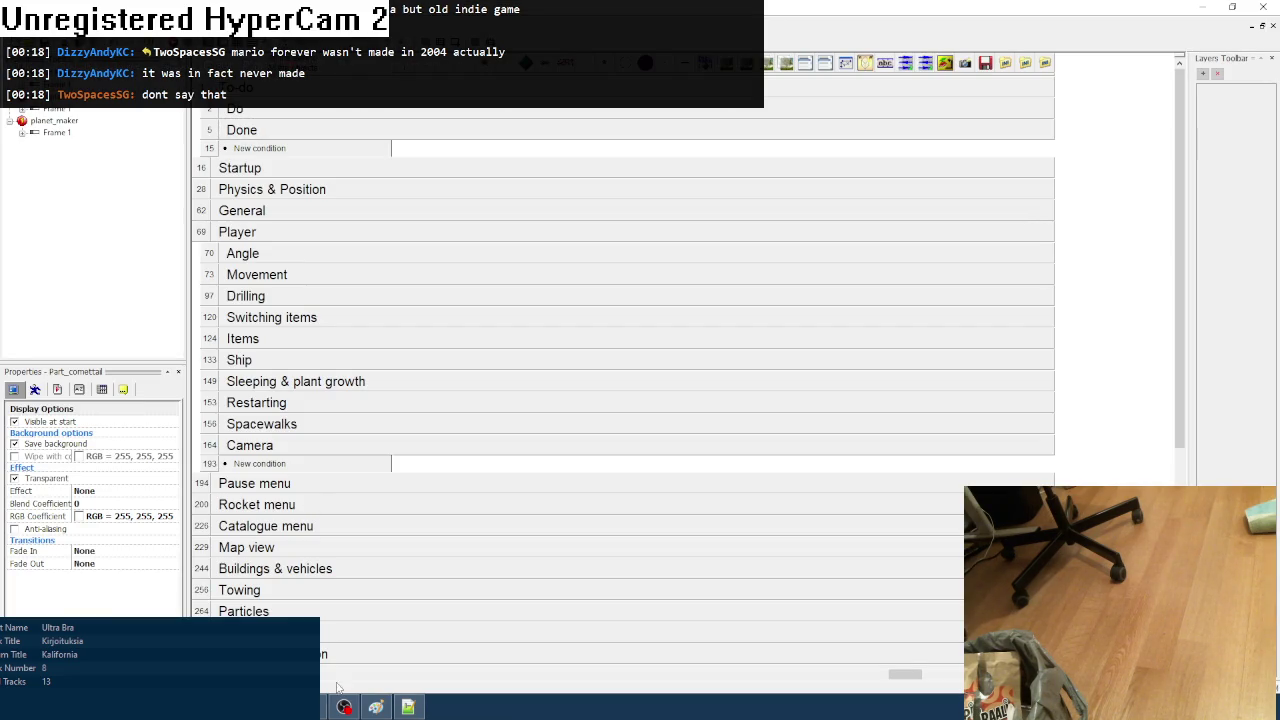
click(408, 707)
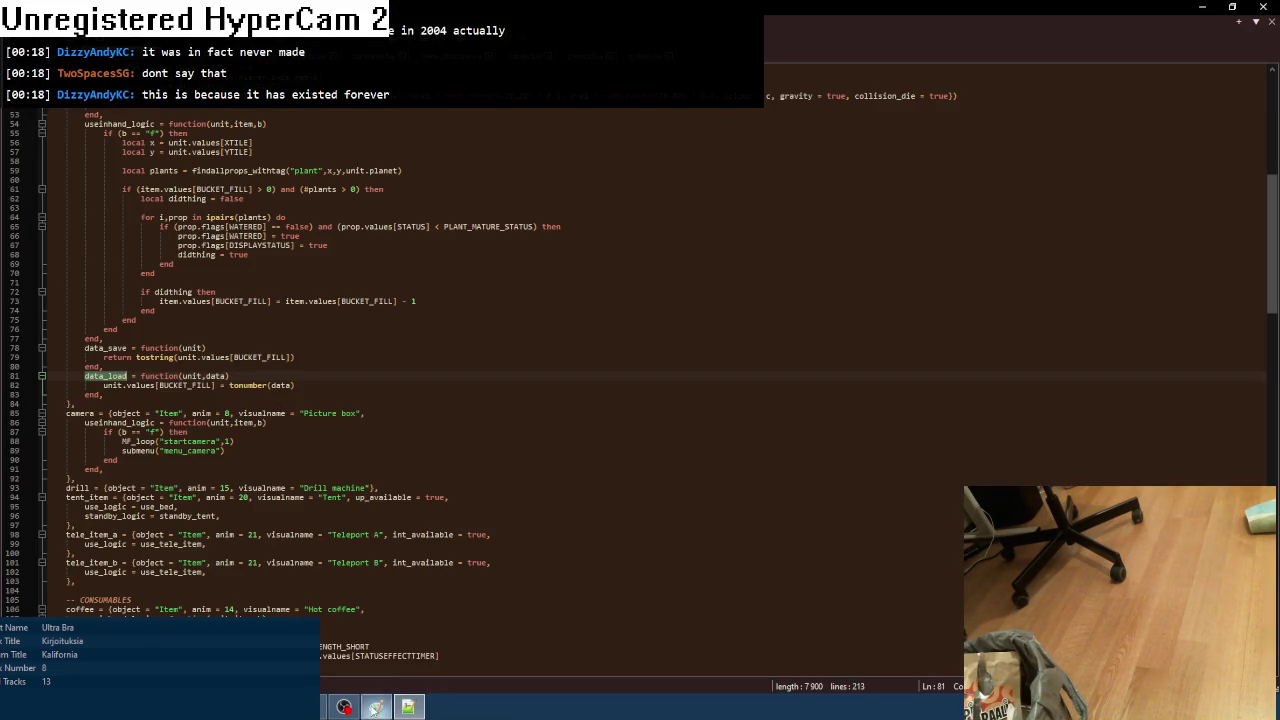
click(376, 707)
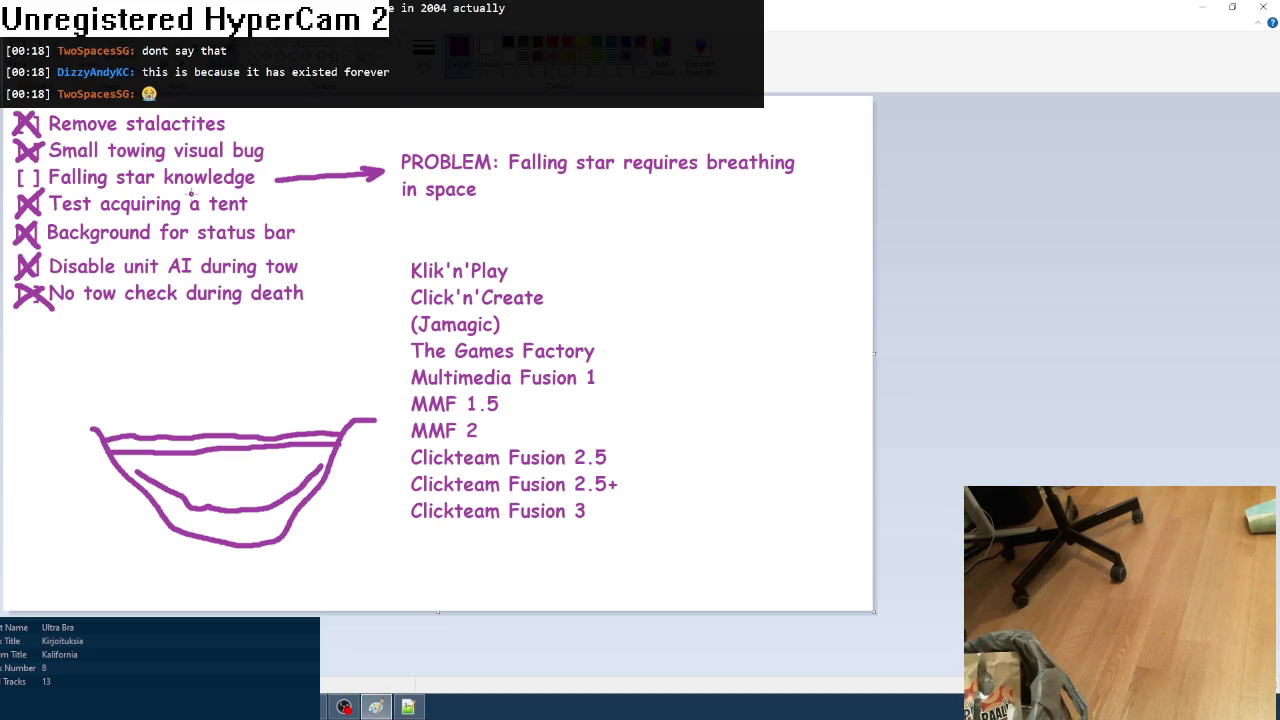
click(318, 707)
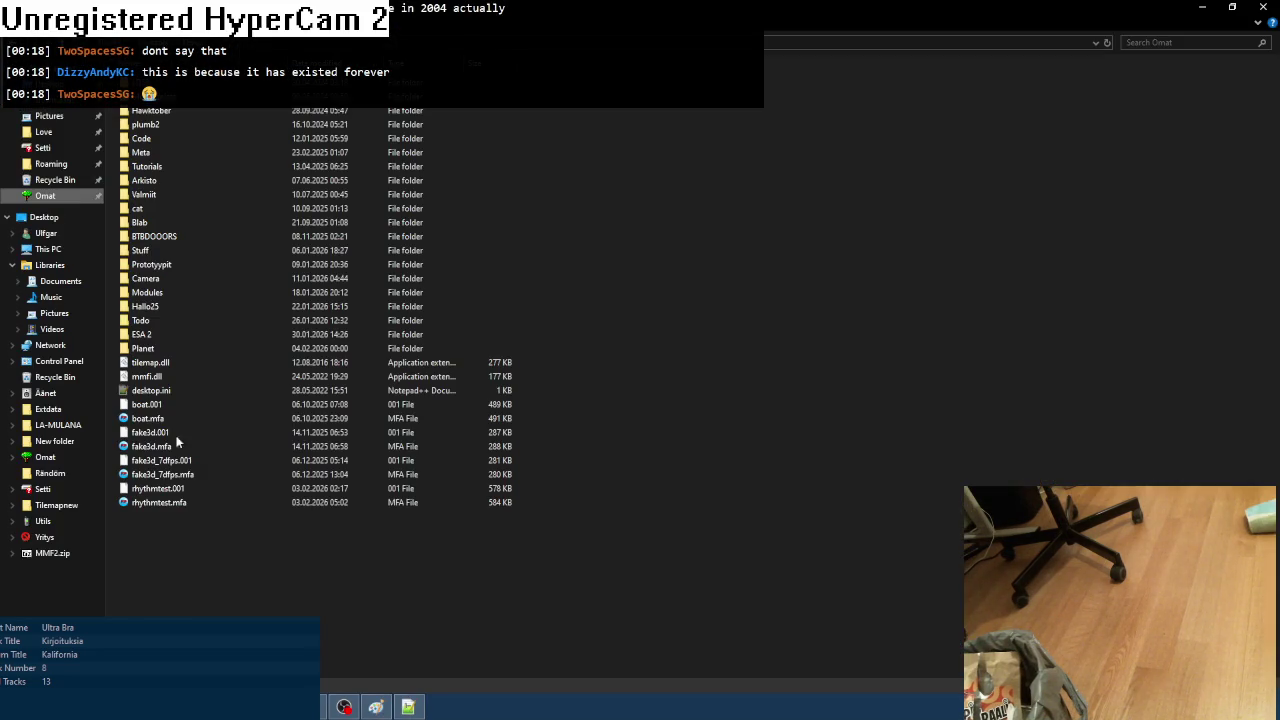
Open values.lua from the Planet > Data folder in Notepad++
double_click(160, 348)
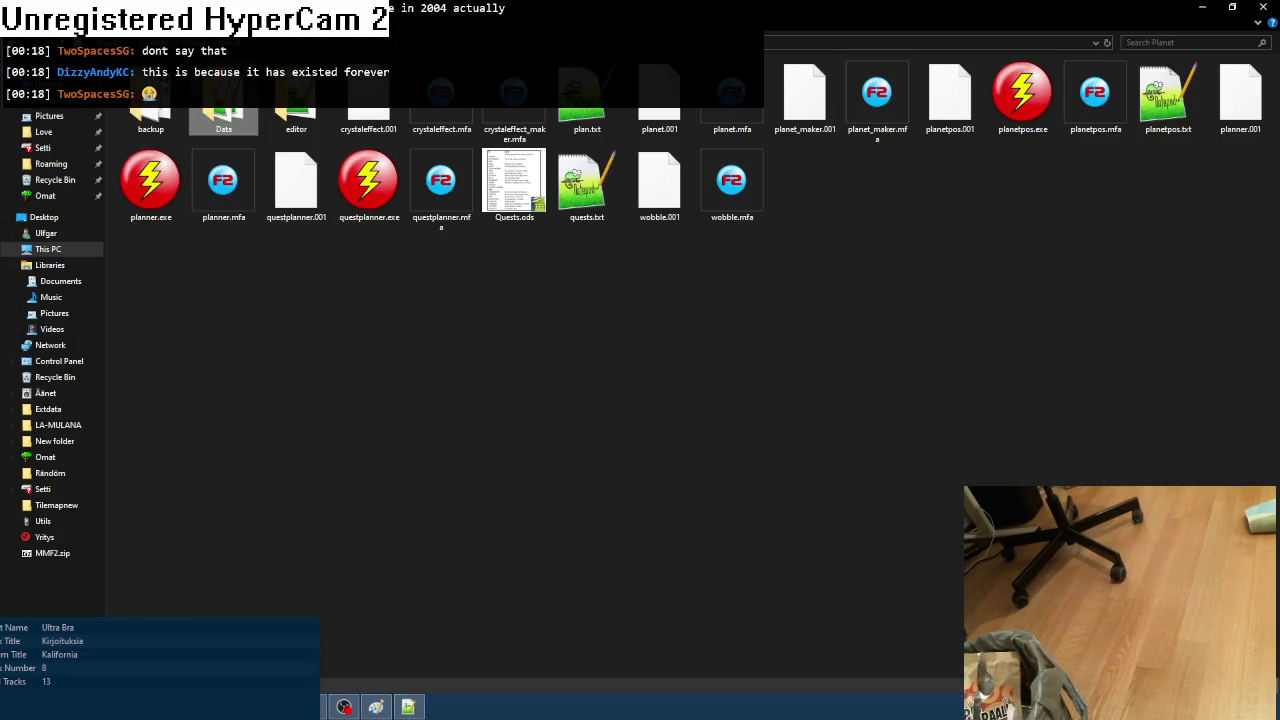
double_click(223, 95)
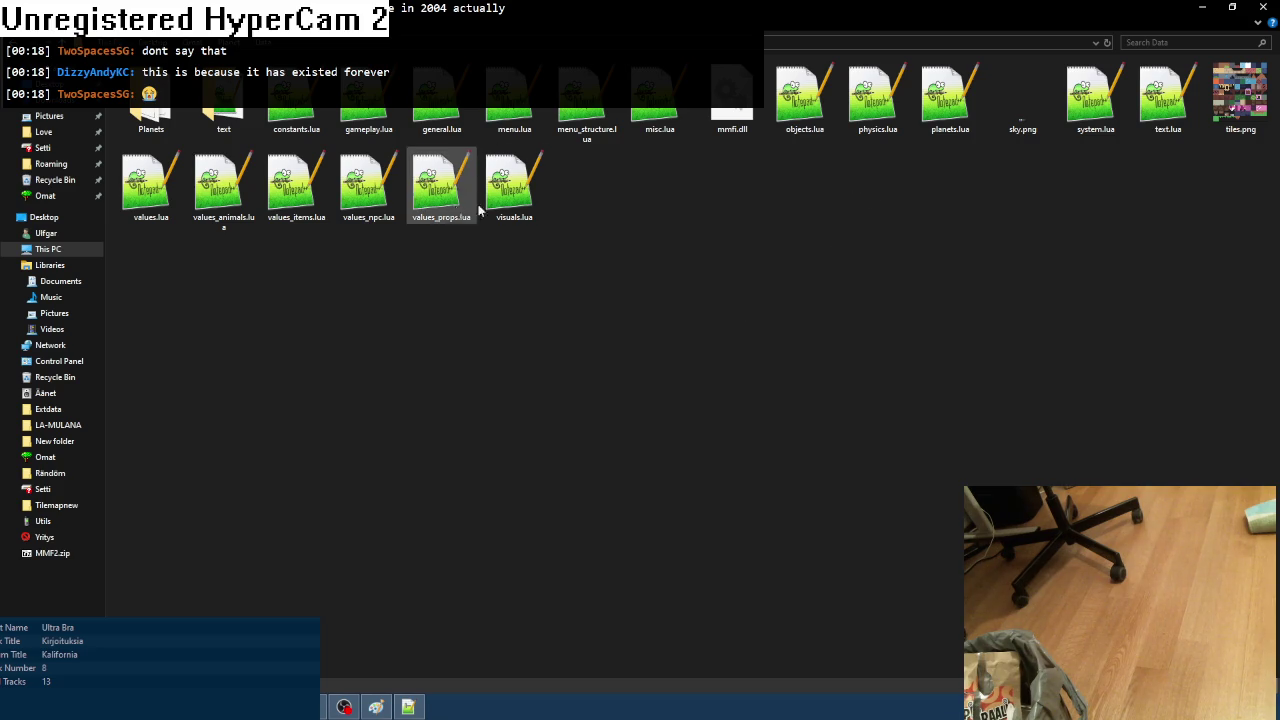
click(514, 185)
double_click(170, 200)
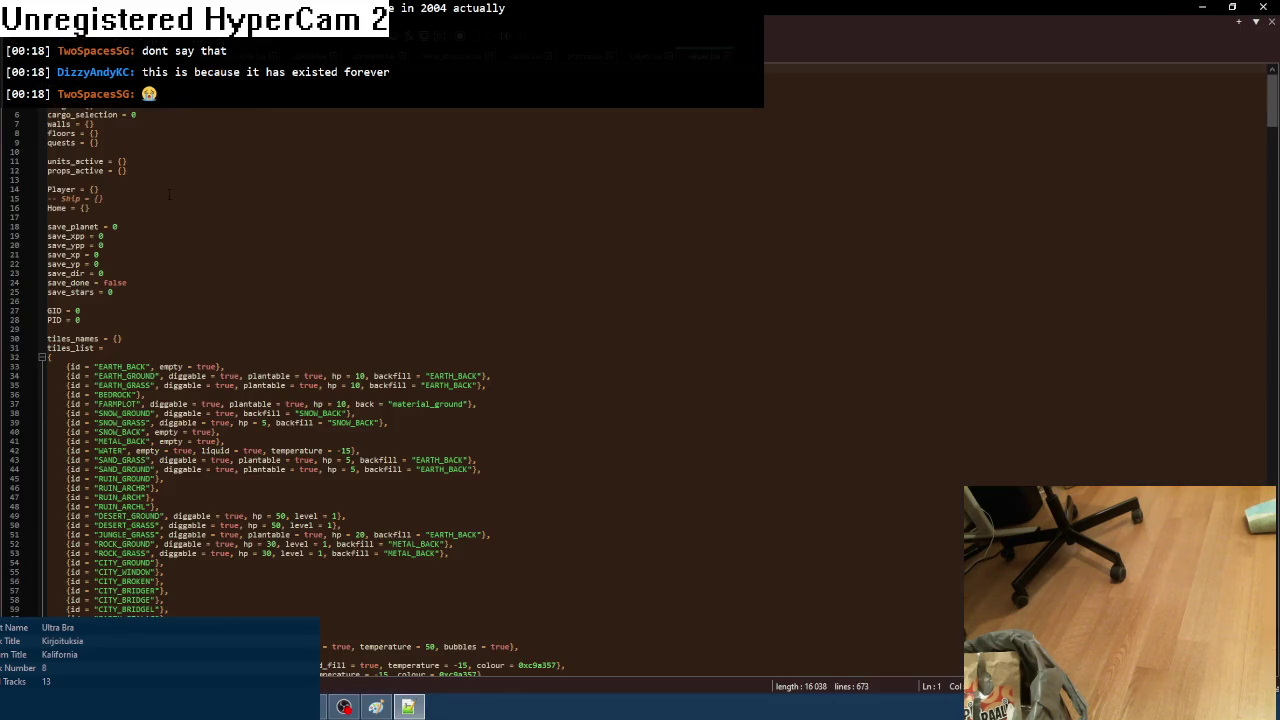
Scroll through values.lua to locate the moon planet entry near the end
drag(1272, 100, 1272, 650)
scroll(375, 421, up, 19)
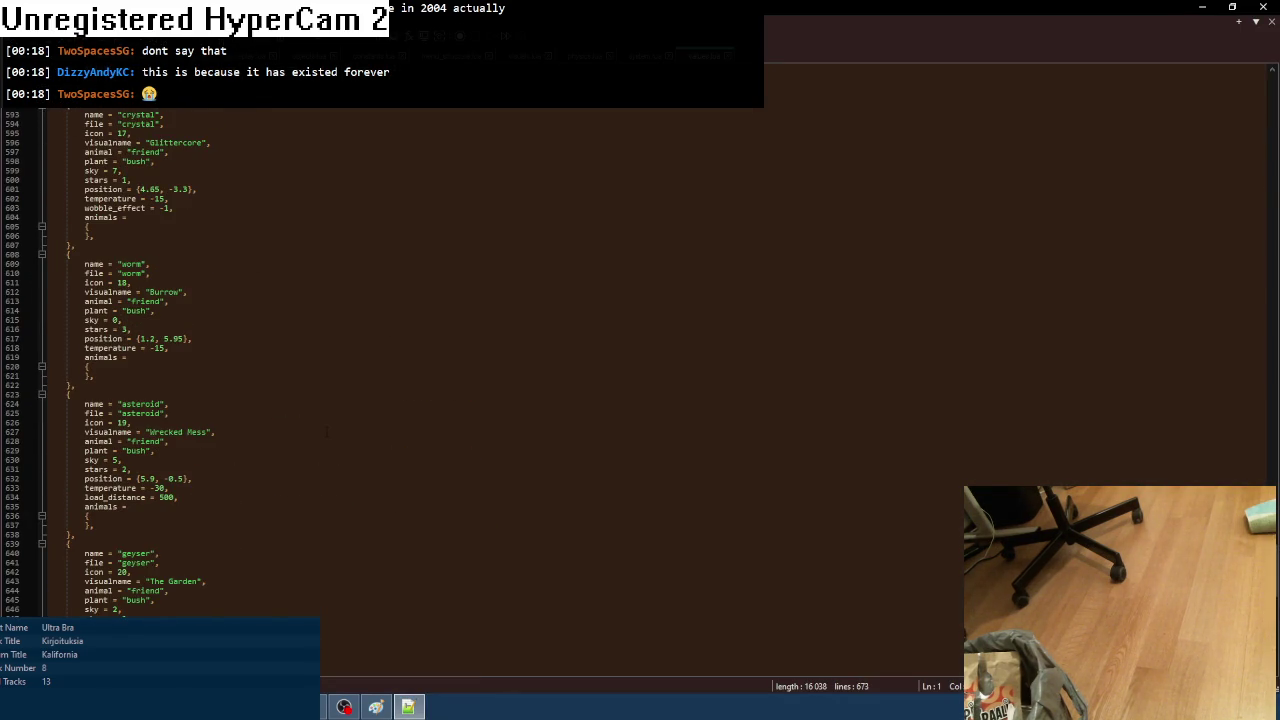
scroll(326, 432, up, 16)
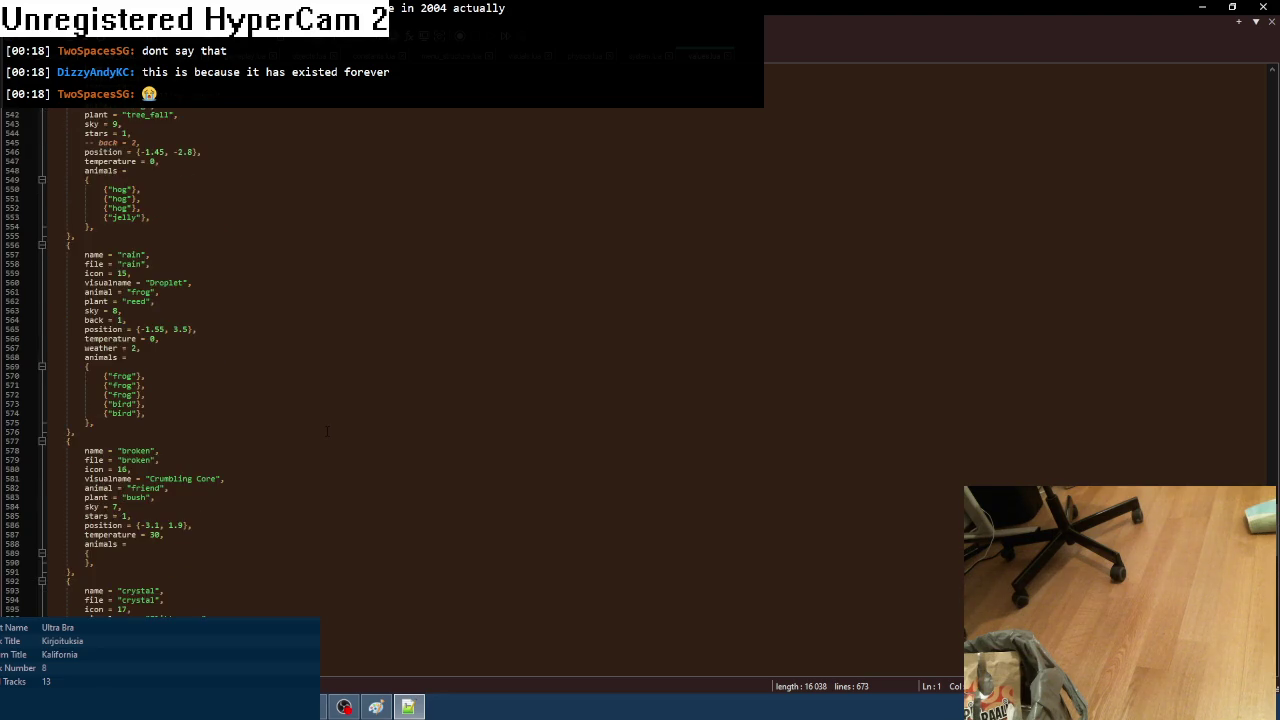
scroll(326, 431, up, 16)
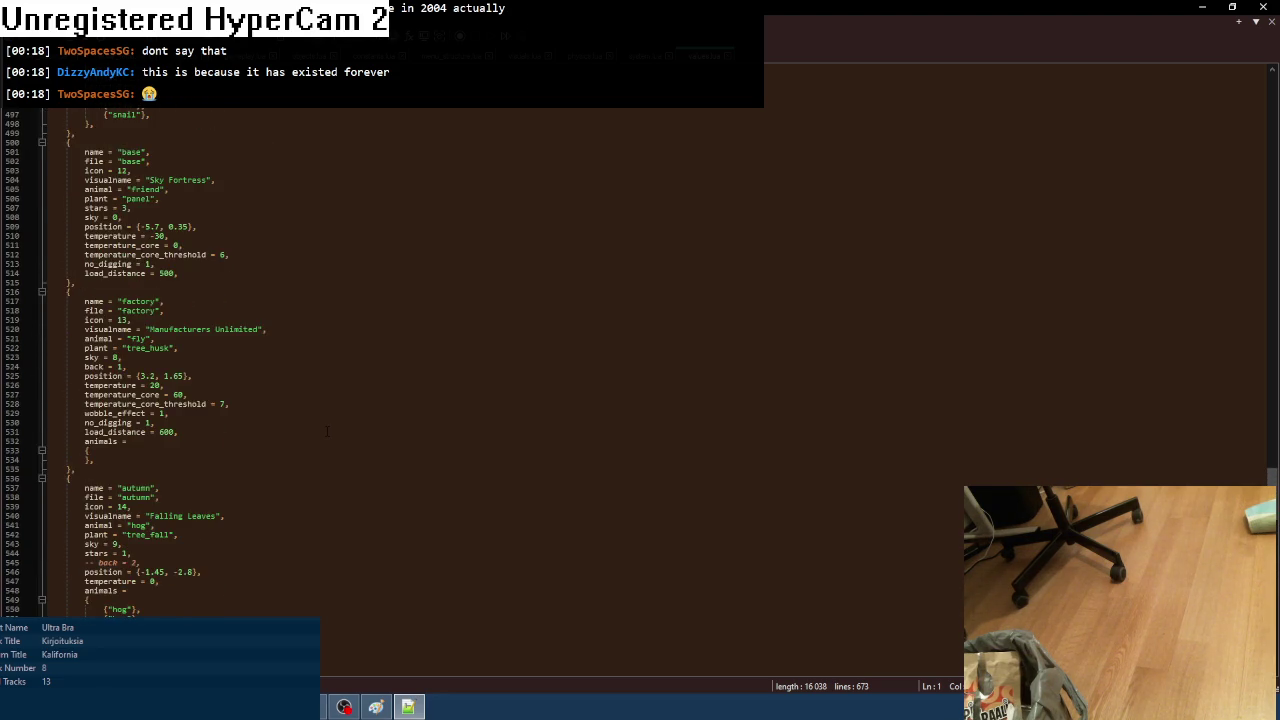
scroll(326, 431, up, 14)
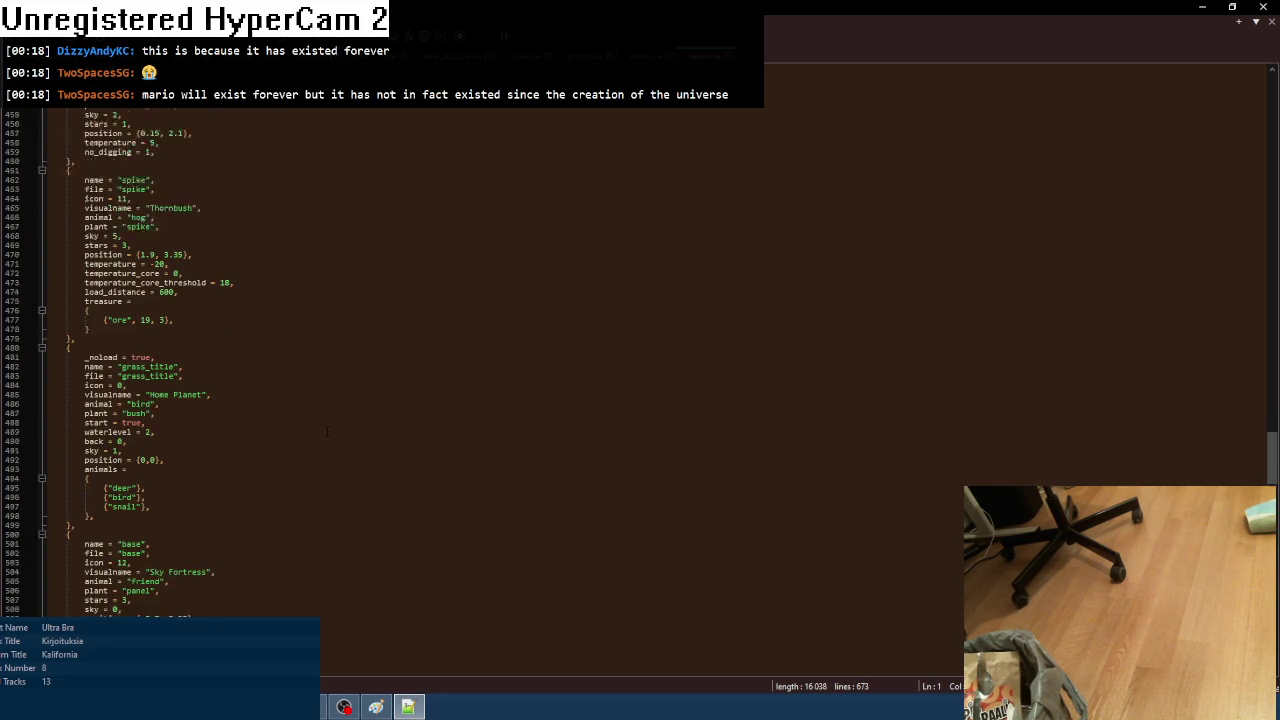
scroll(326, 431, up, 17)
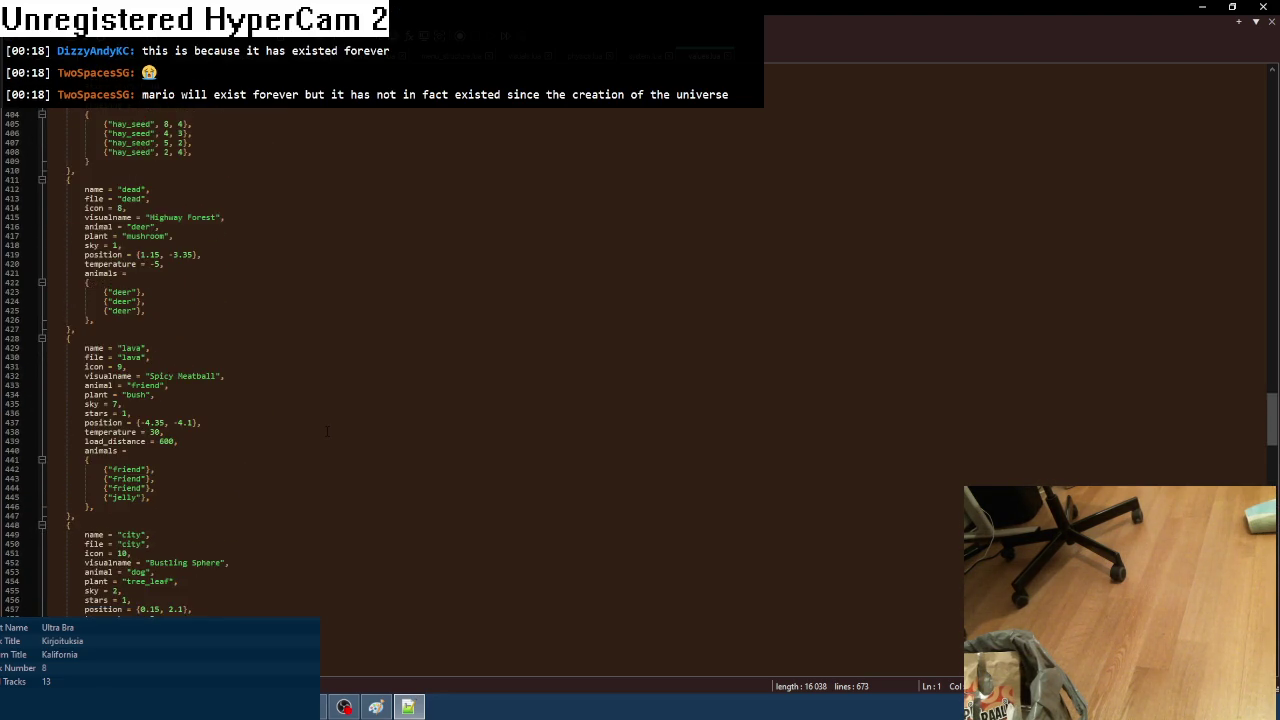
scroll(326, 431, up, 4)
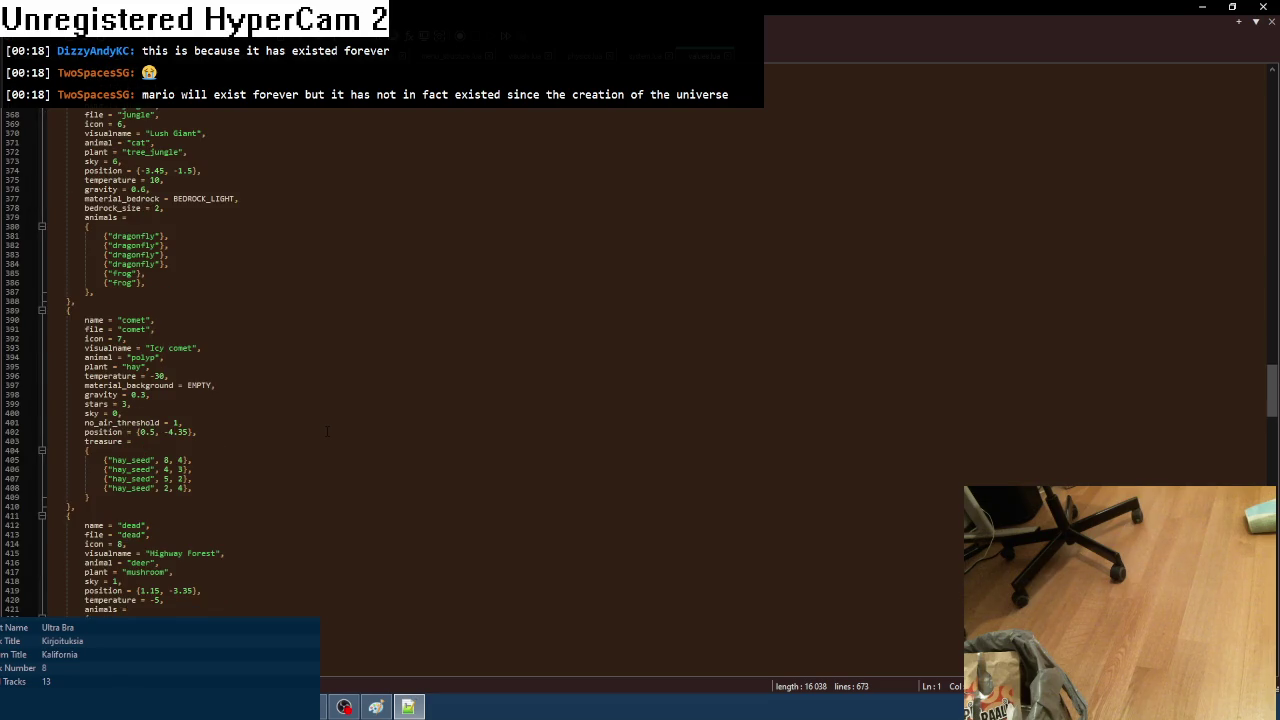
scroll(326, 431, up, 20)
scroll(326, 431, down, 20)
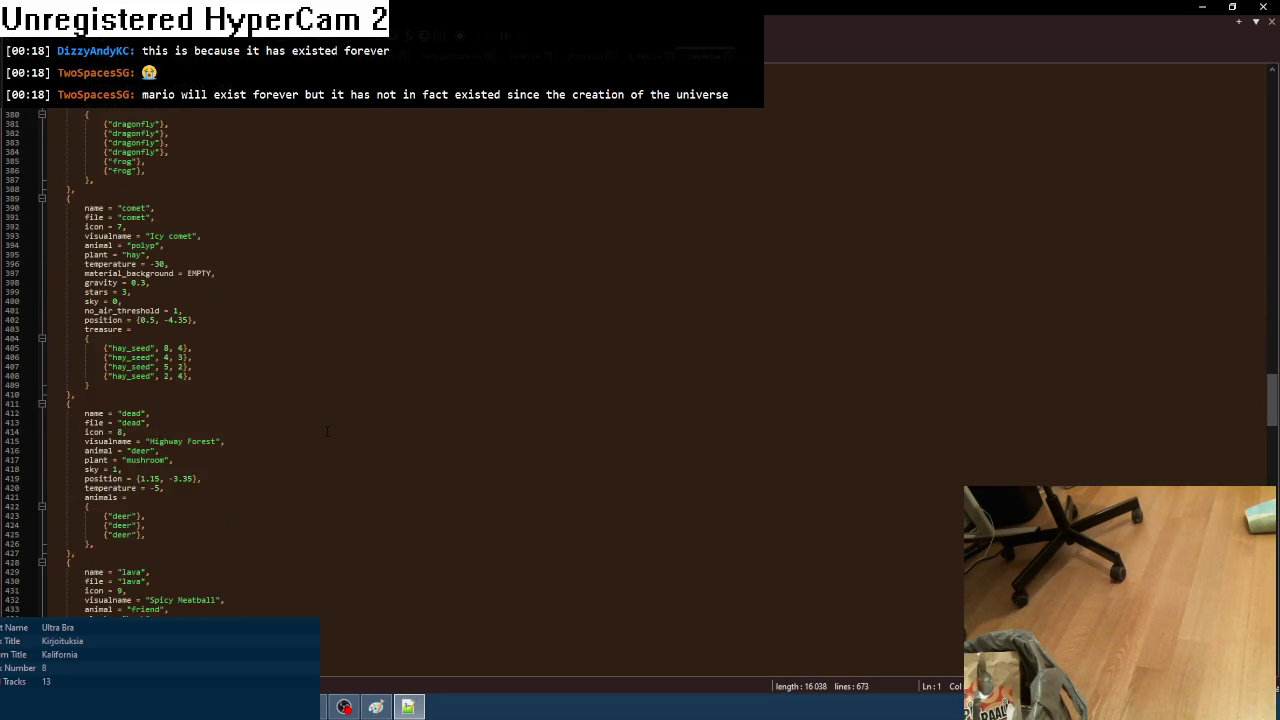
scroll(326, 431, down, 19)
scroll(326, 431, down, 15)
scroll(326, 431, down, 20)
scroll(326, 431, down, 20)
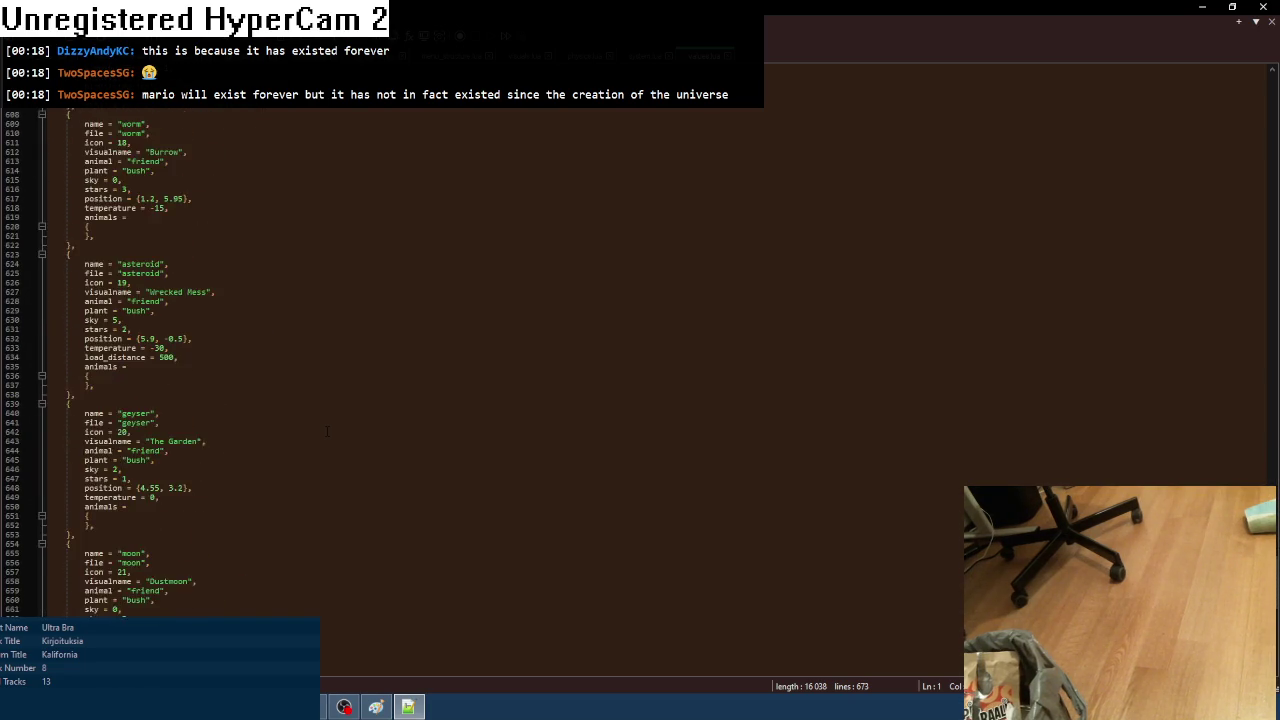
scroll(326, 431, down, 5)
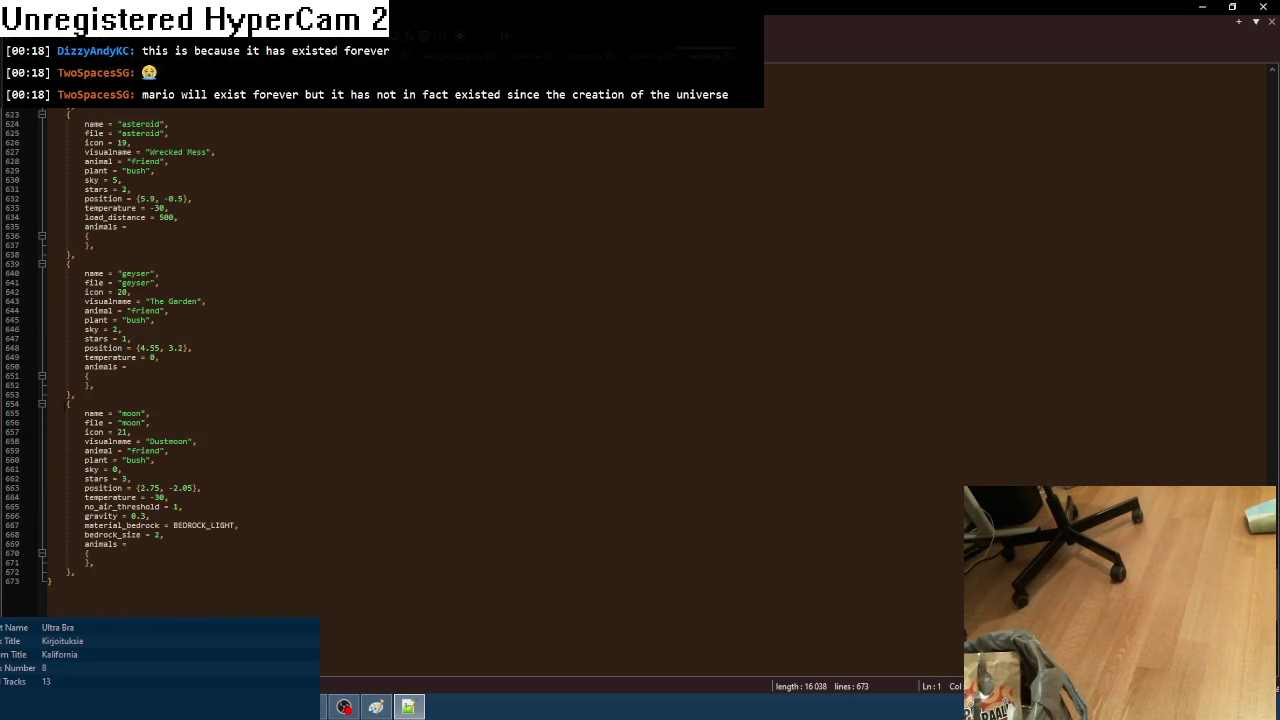
drag(40, 403, 40, 572)
click(125, 544)
Delete the moon entry's no_air_threshold = 1 line and save values.lua
drag(184, 507, 46, 507)
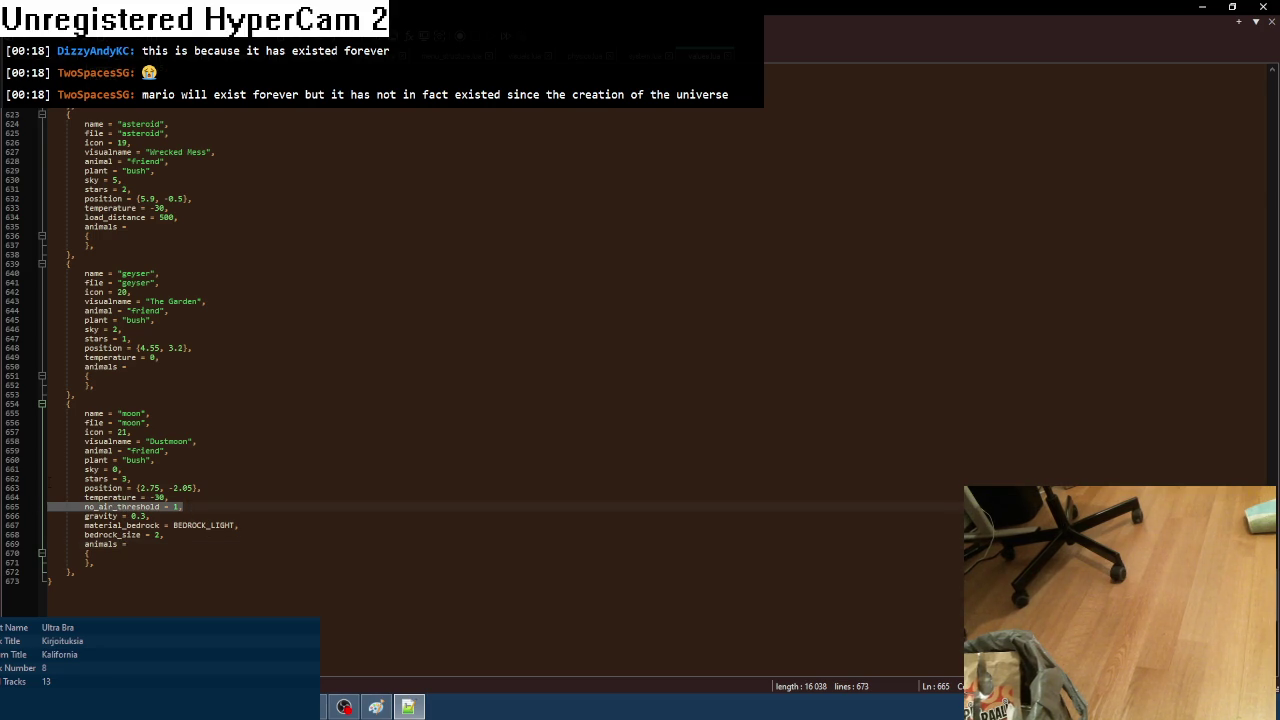
key(BackSpace)
key(BackSpace)
key(ctrl+s)
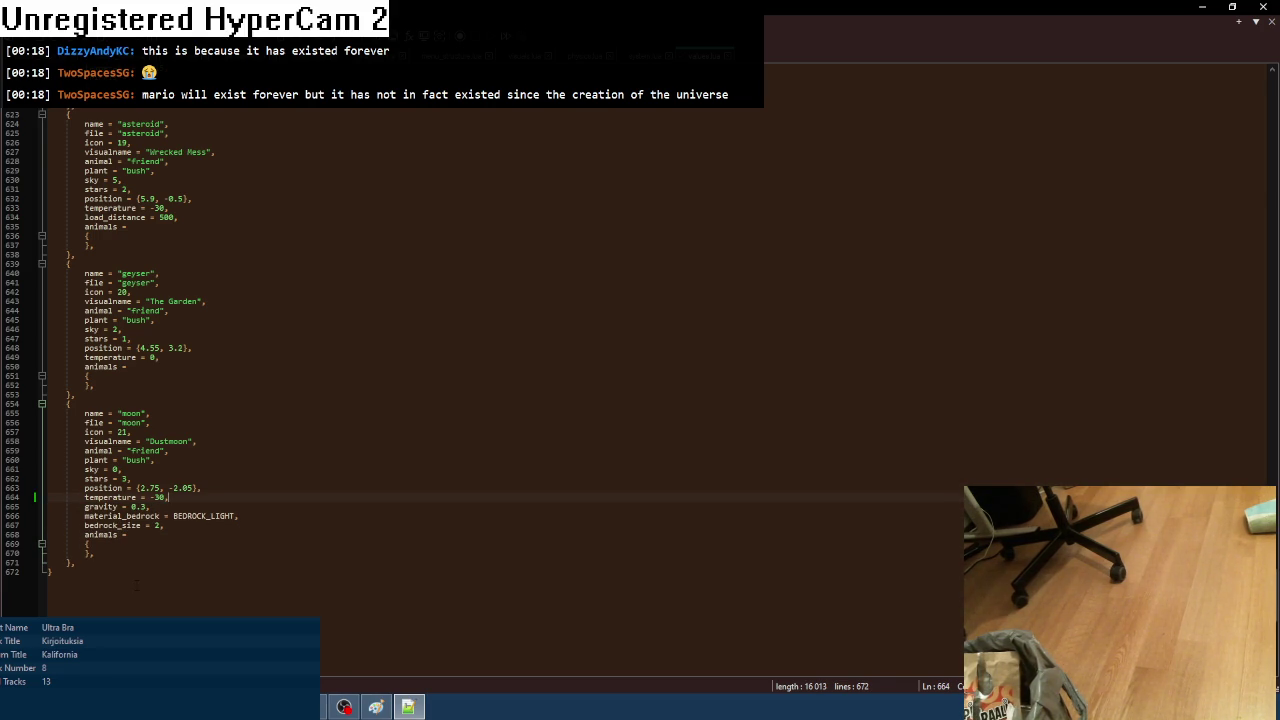
click(376, 707)
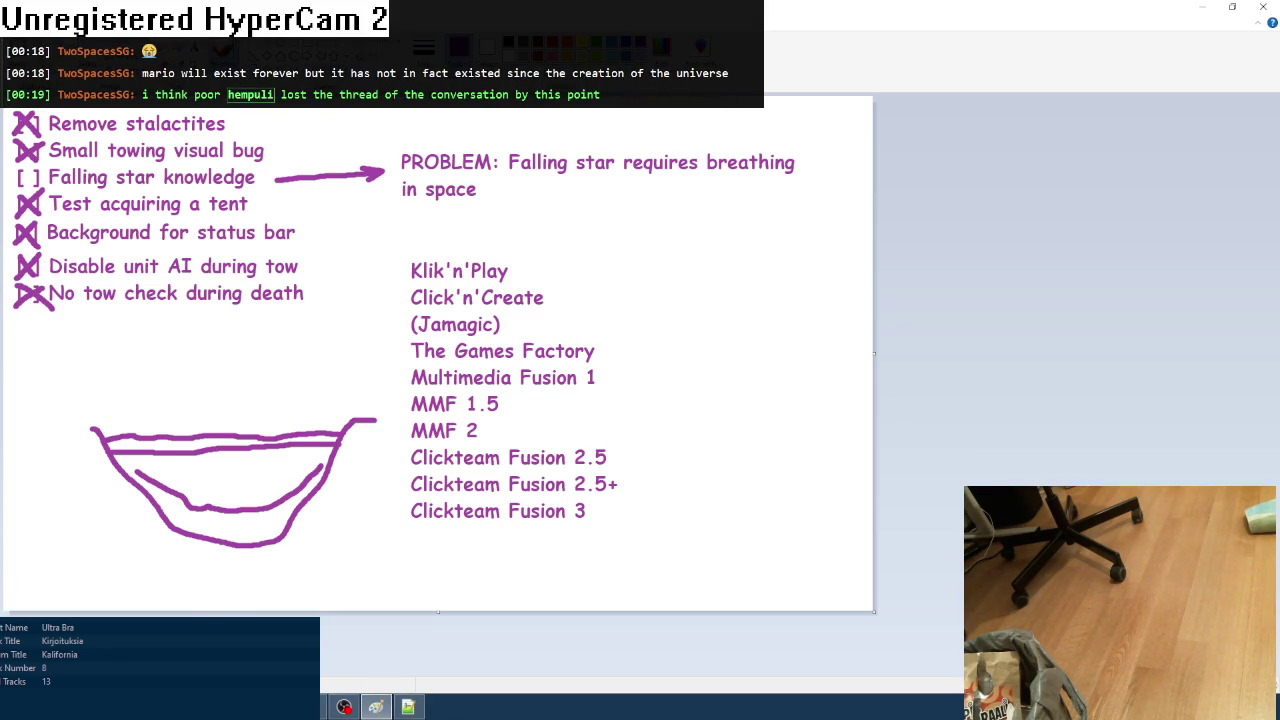
Return briefly to the Fusion frame editor, then open Omat > Valmiit in File Explorer
key(alt+Tab)
key(ctrl+m)
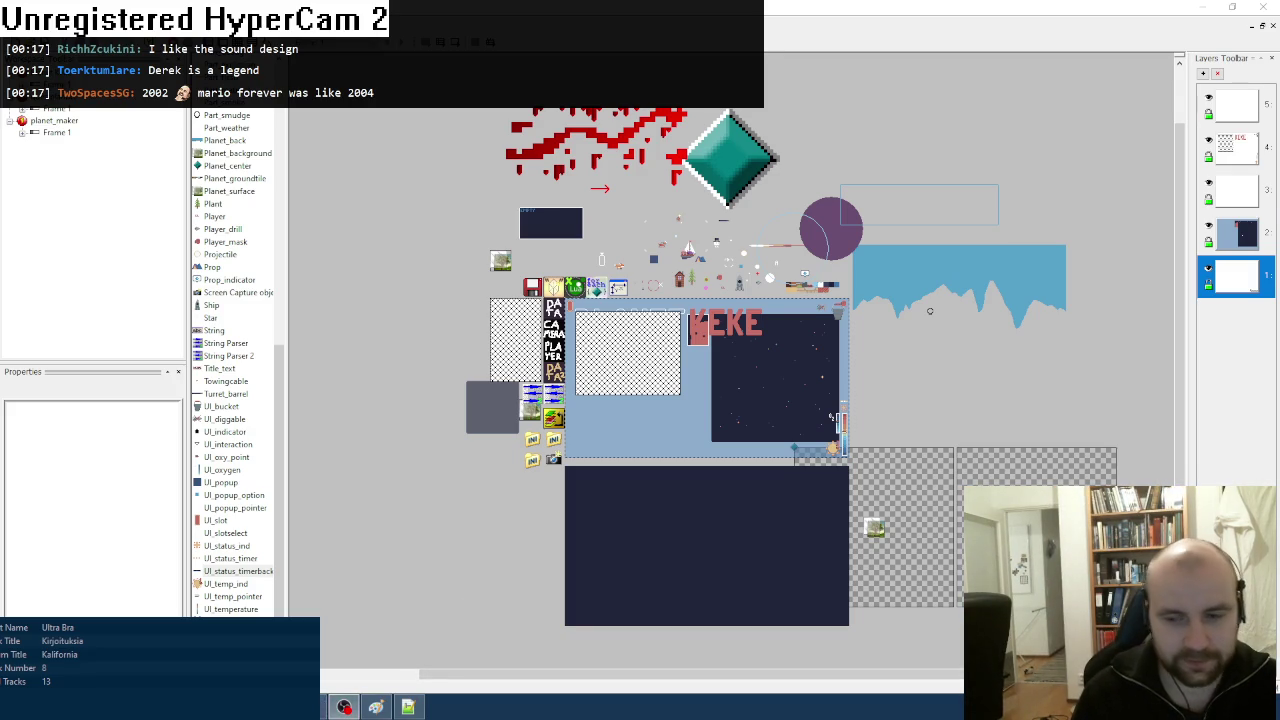
click(322, 707)
click(43, 197)
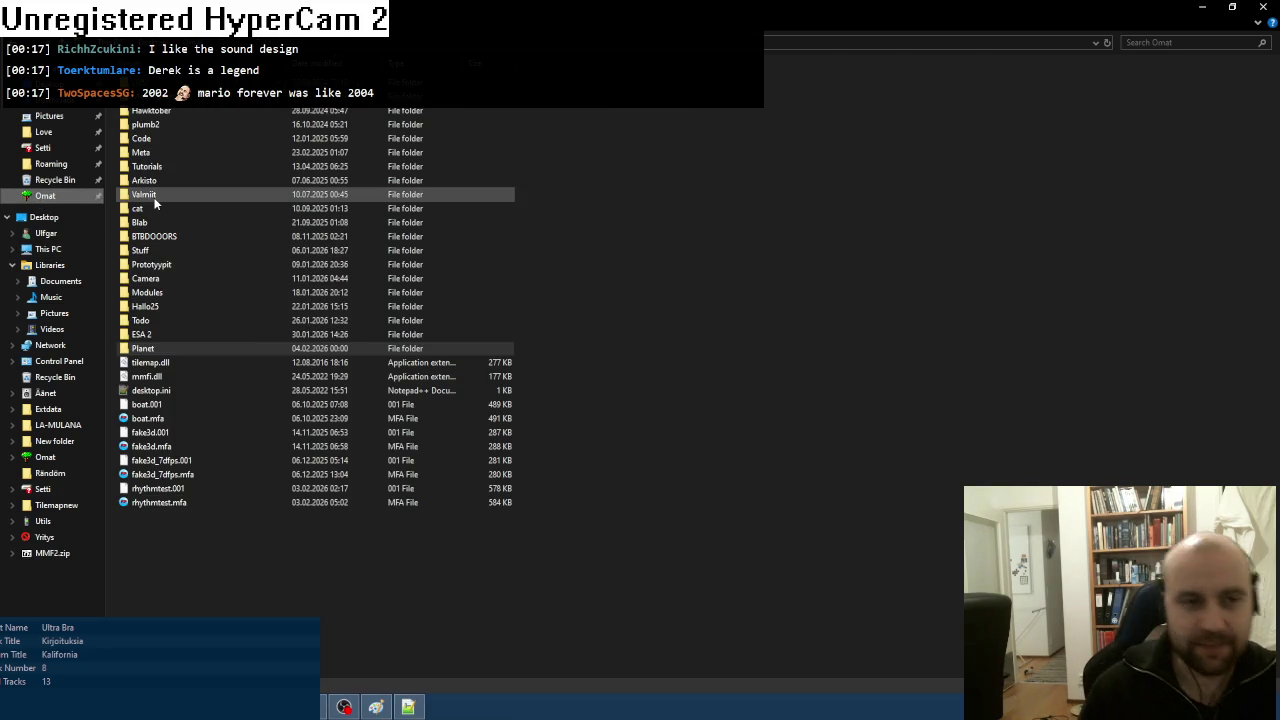
double_click(150, 195)
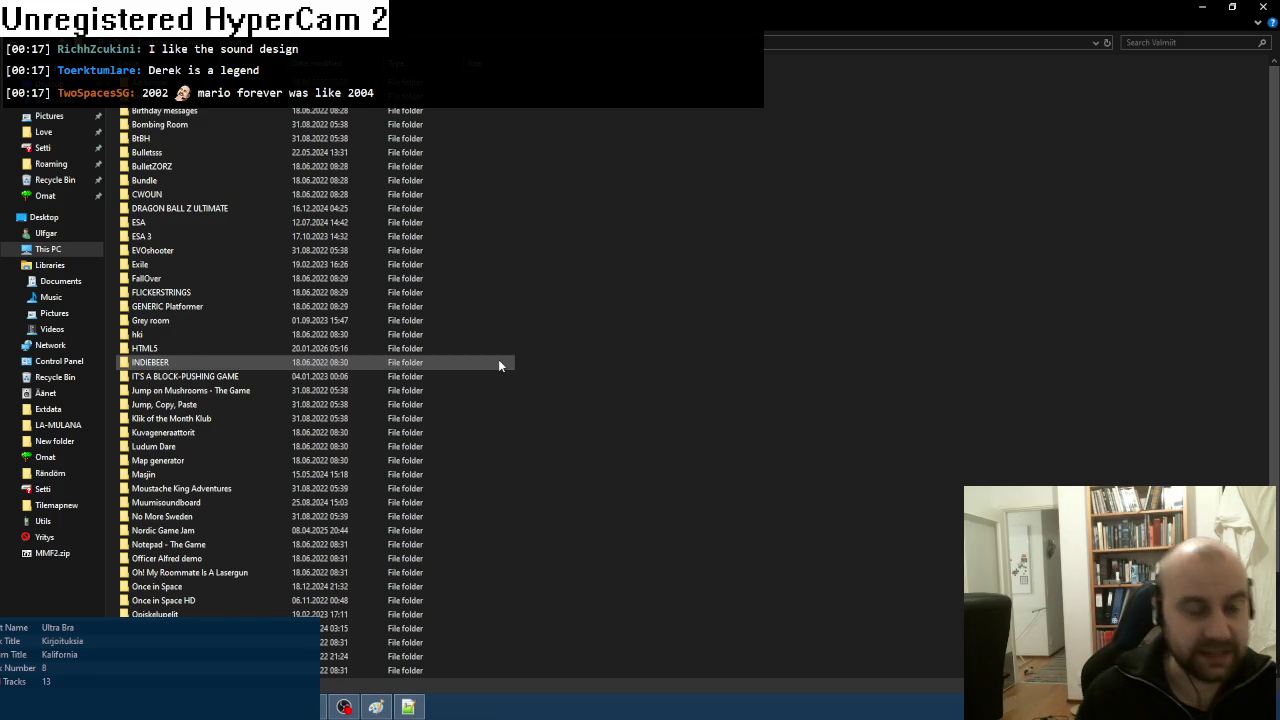
Browse from This PC to the Omien pelien arkisto folder on the OS (D:) drive
scroll(498, 360, down, 3)
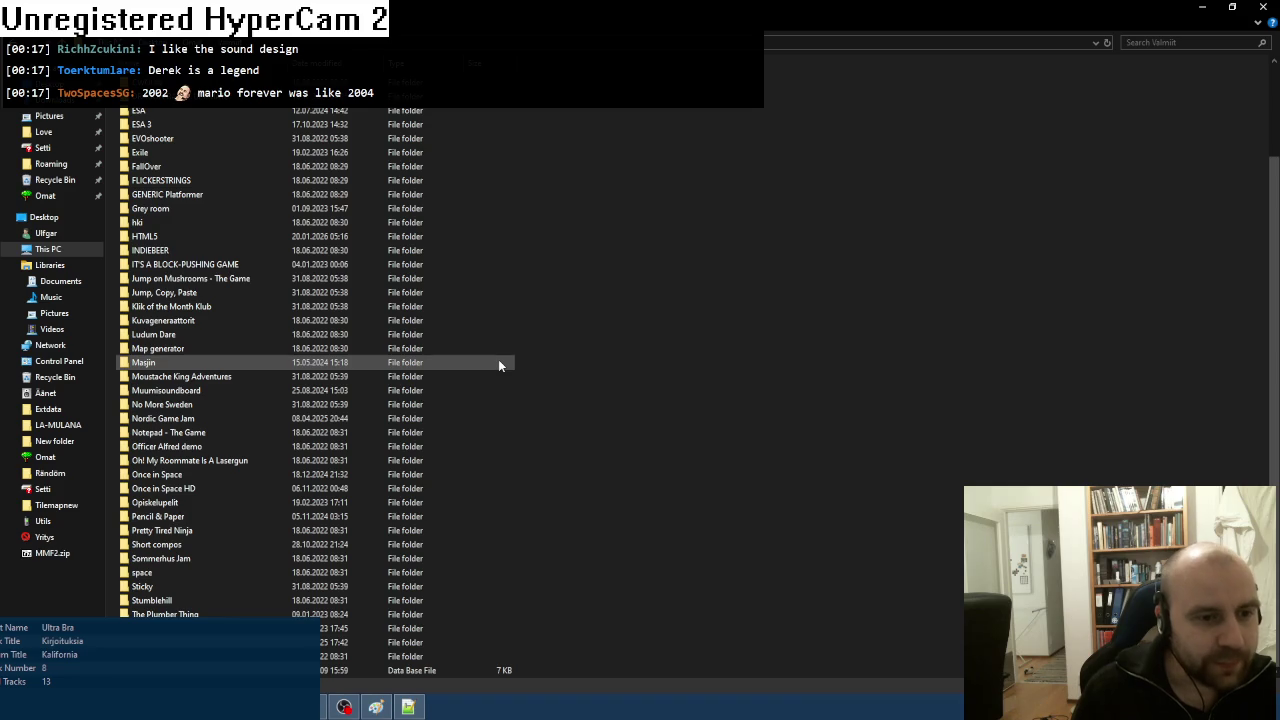
scroll(499, 363, up, 1)
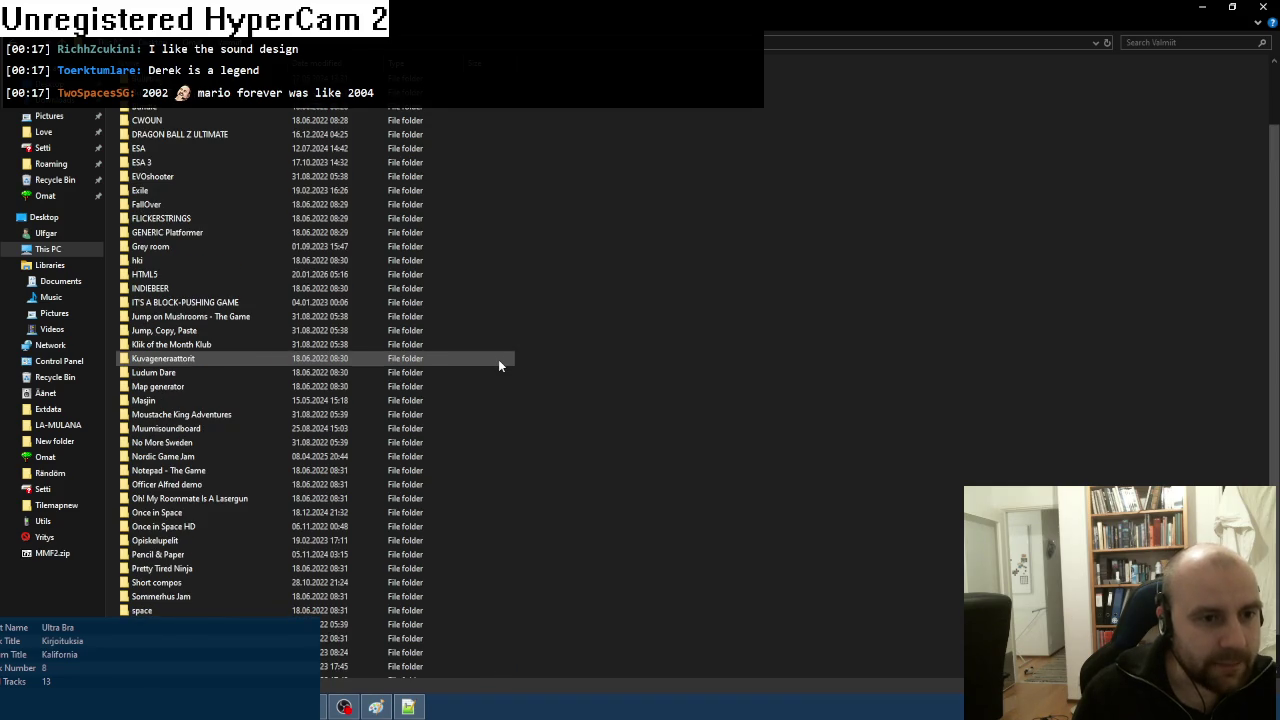
scroll(164, 256, up, 2)
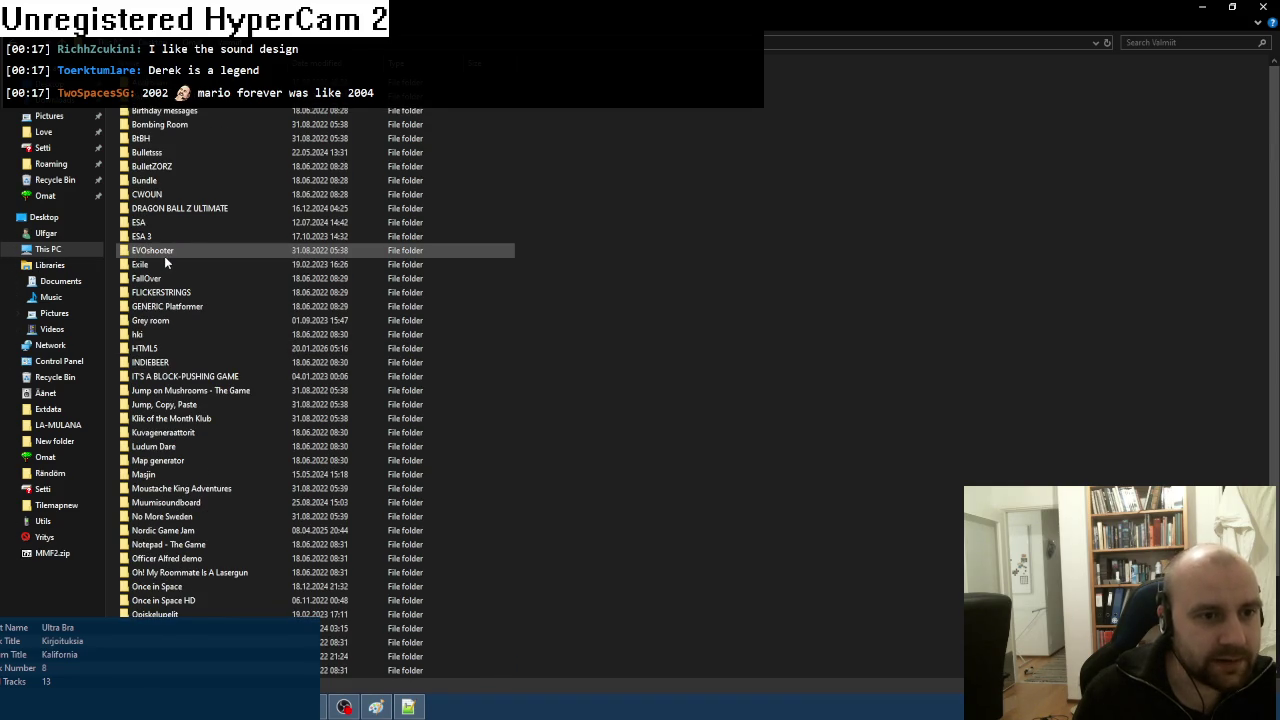
scroll(164, 256, down, 3)
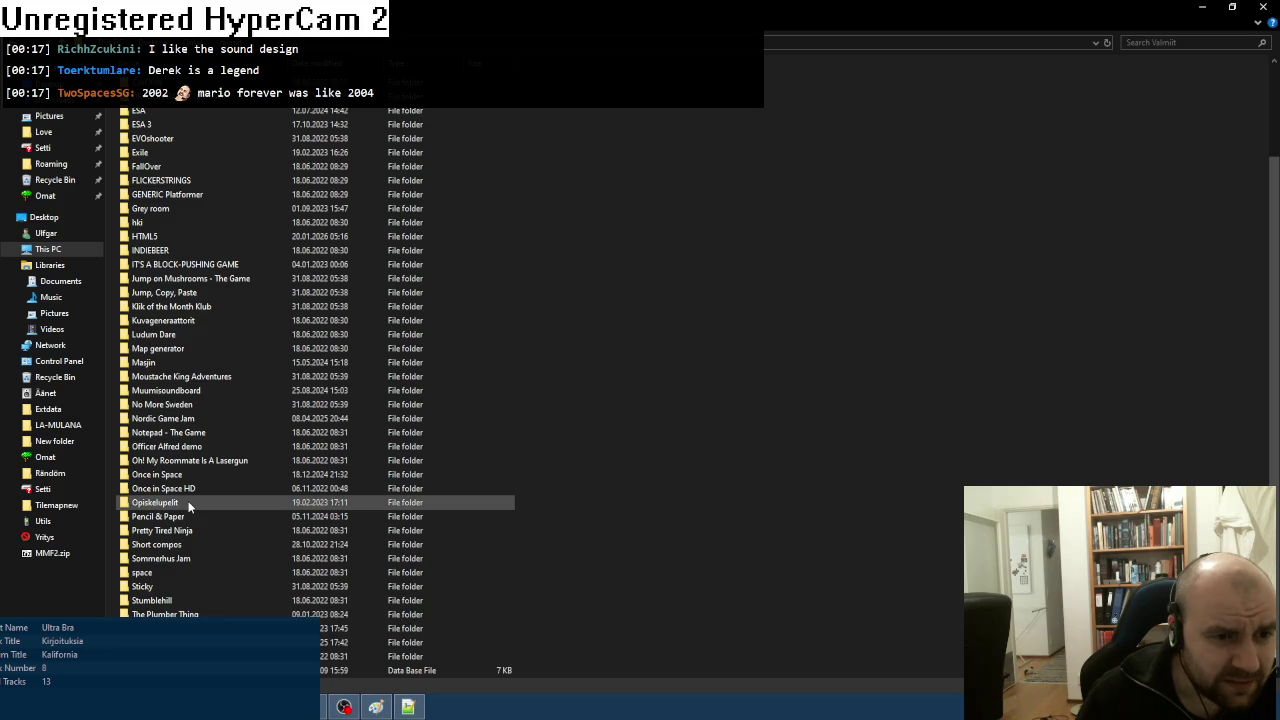
scroll(189, 506, up, 3)
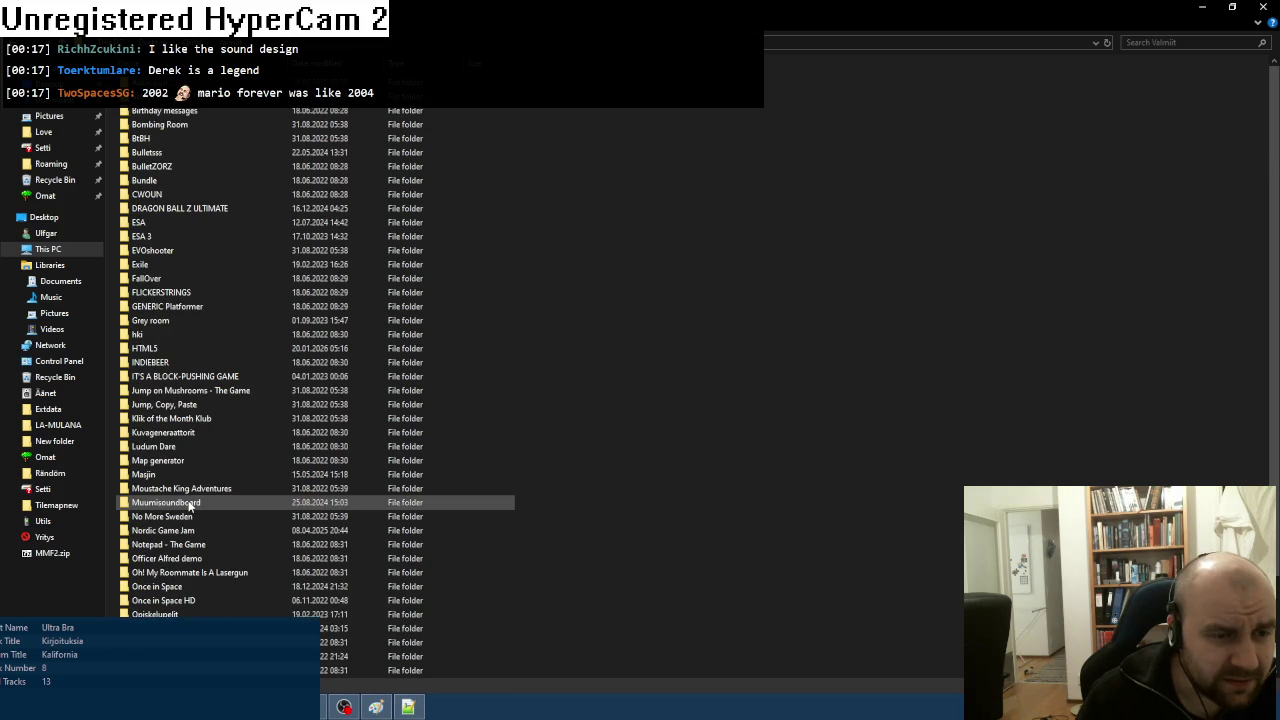
click(47, 249)
double_click(350, 200)
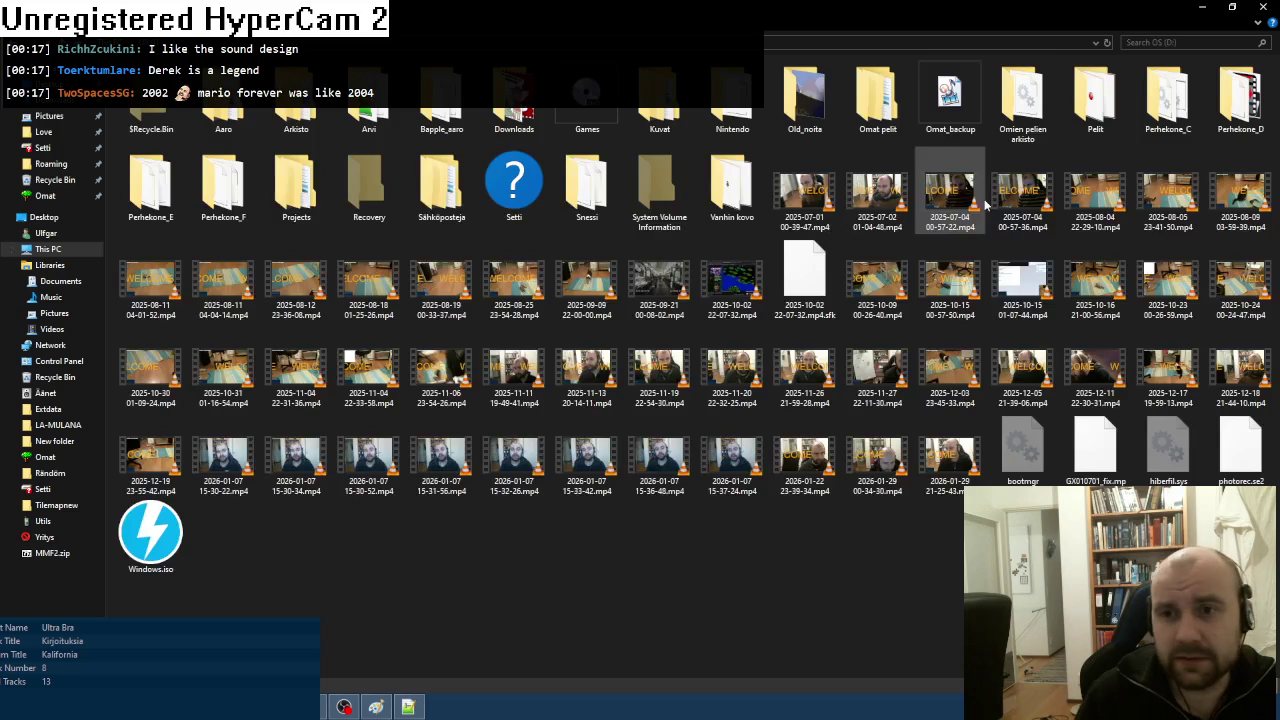
double_click(1008, 100)
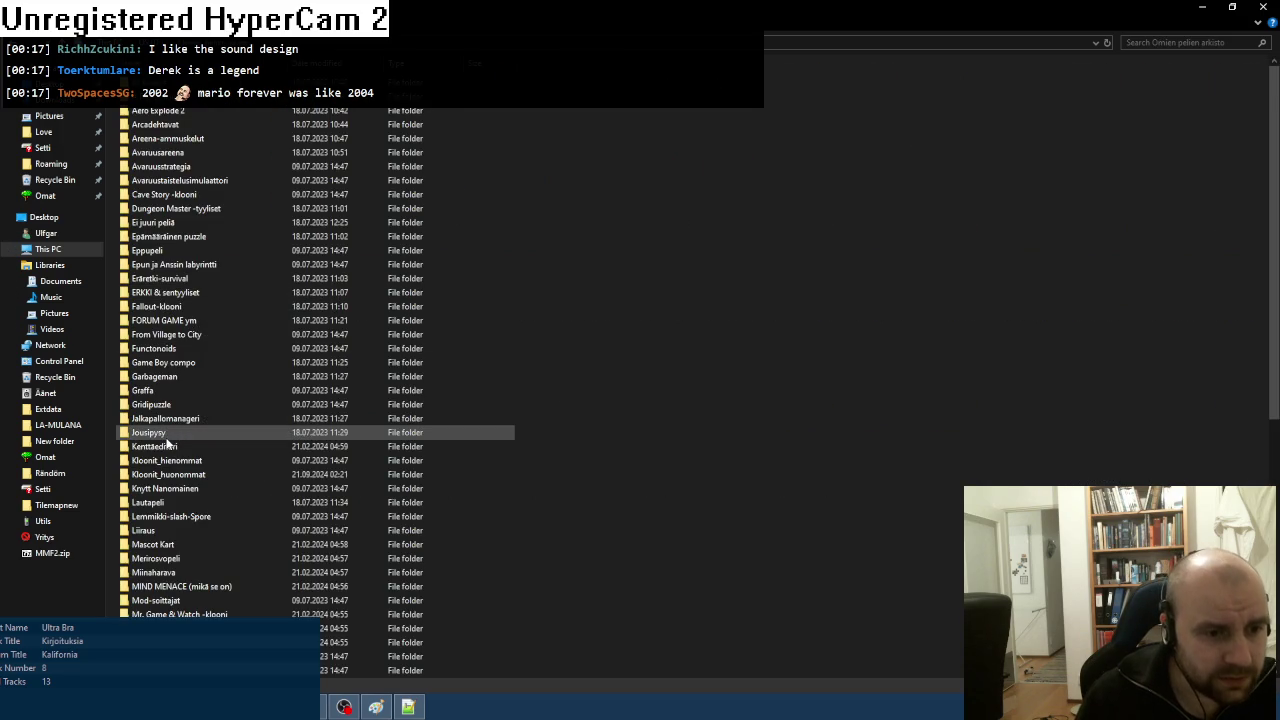
Open the Knytt XH folder and launch the Knytt XH mod game
scroll(166, 441, down, 2)
scroll(167, 442, up, 1)
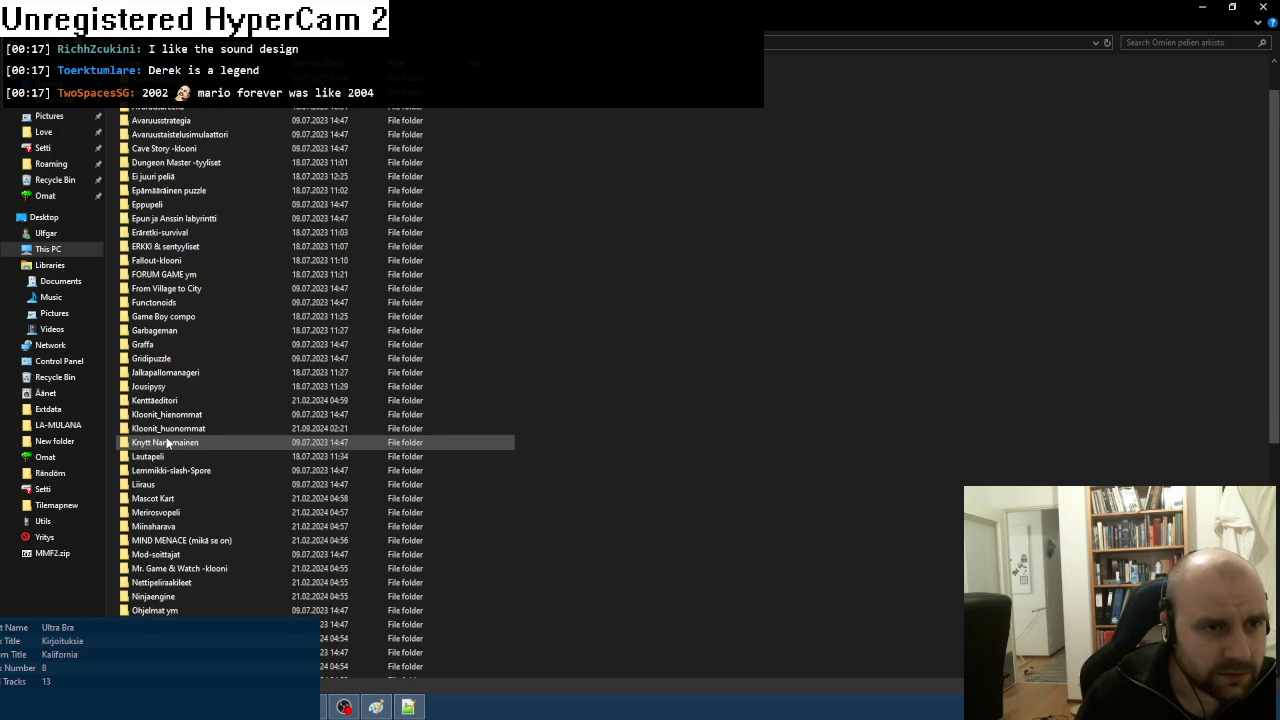
scroll(167, 442, up, 1)
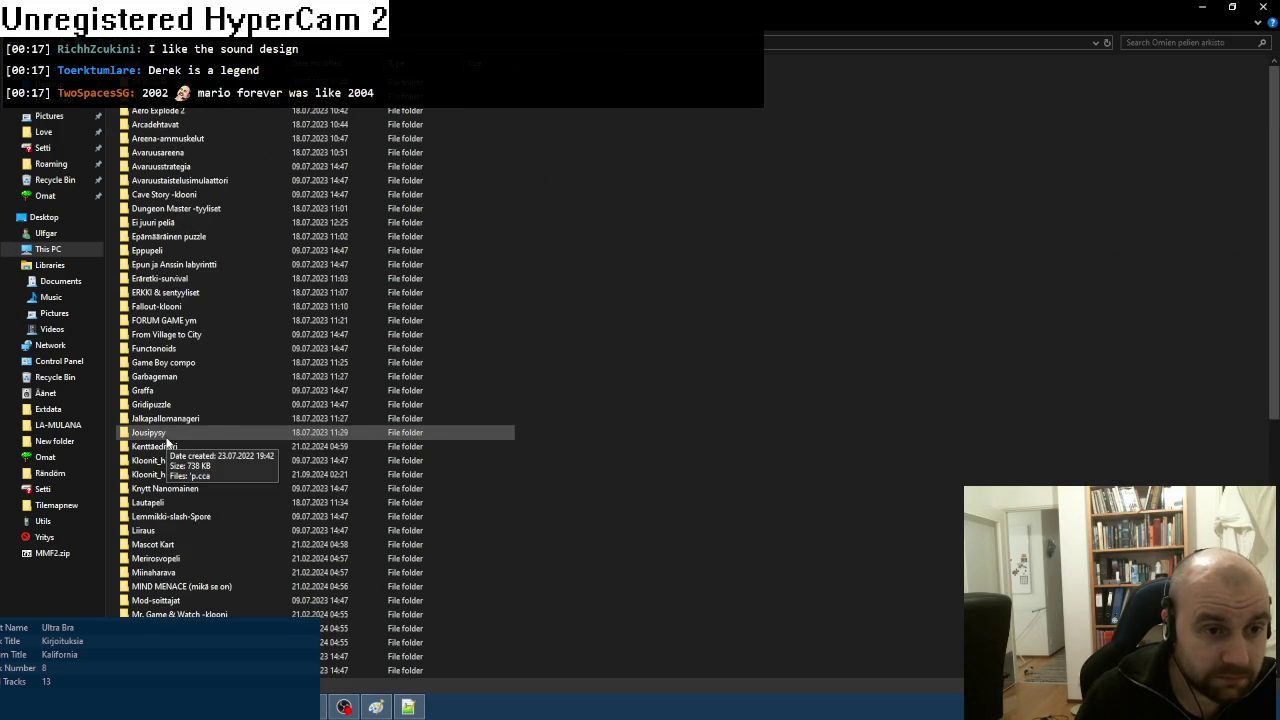
scroll(167, 441, down, 10)
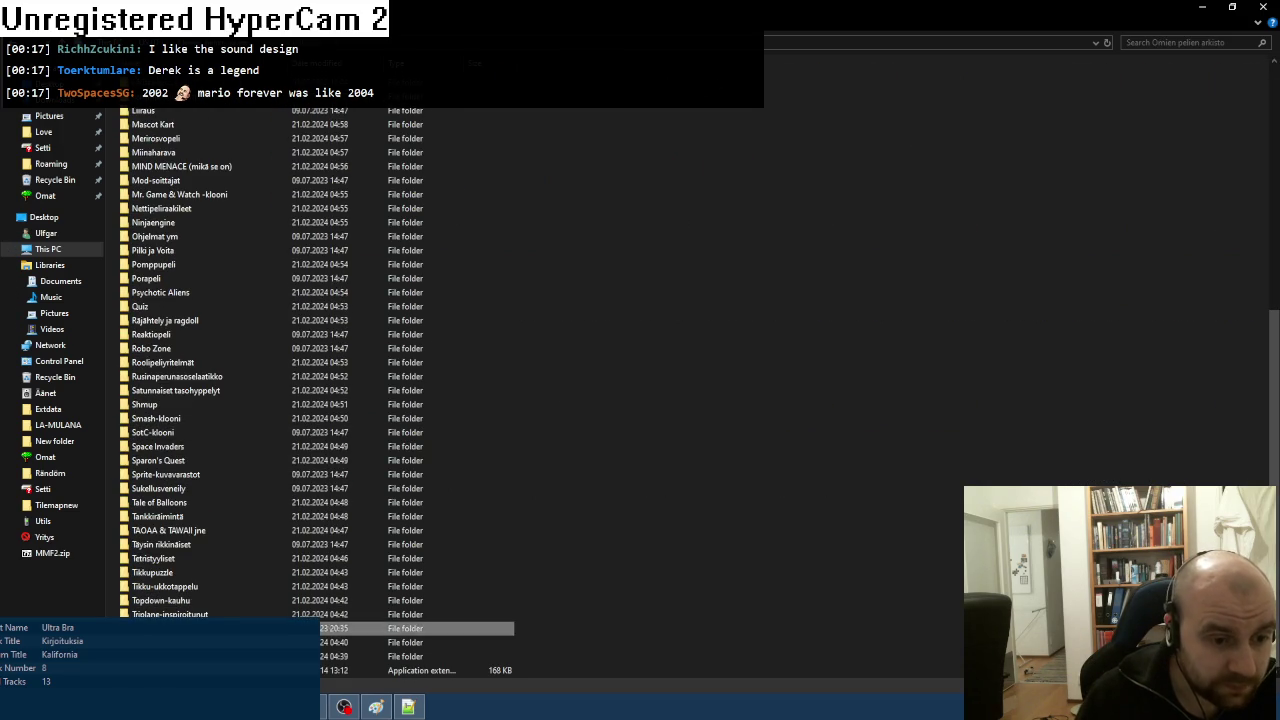
scroll(180, 571, up, 5)
double_click(153, 413)
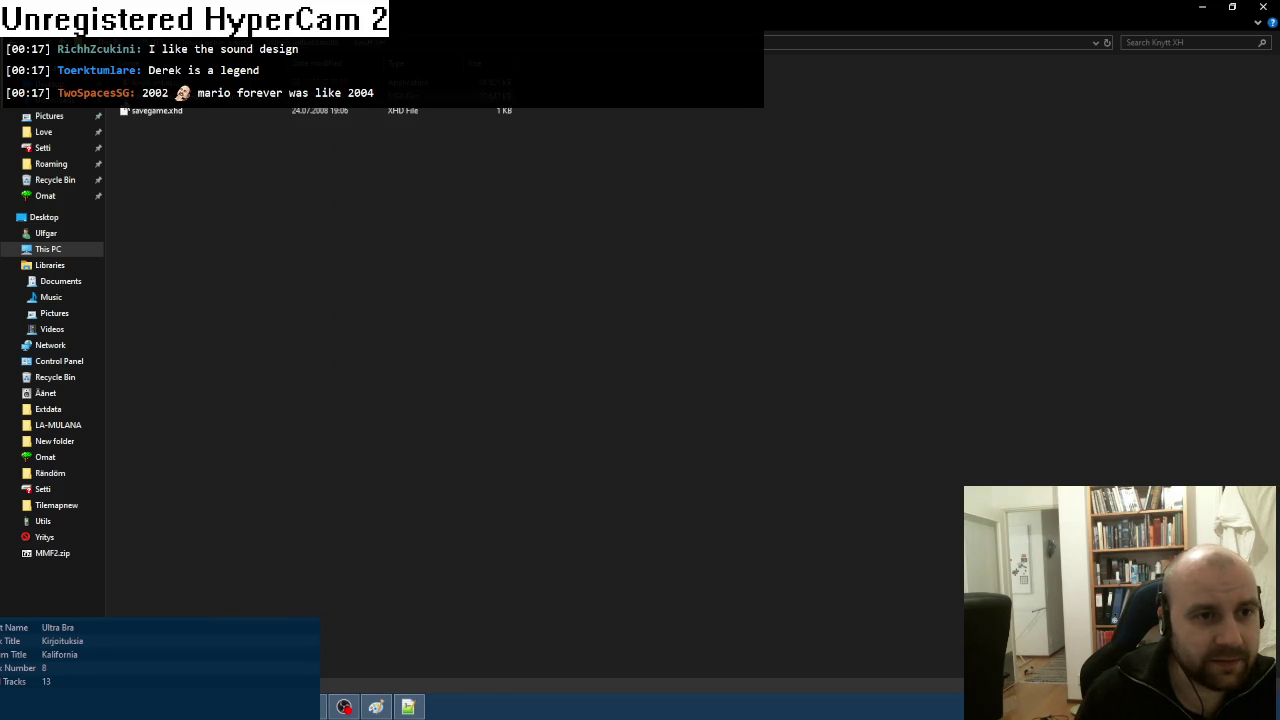
double_click(150, 94)
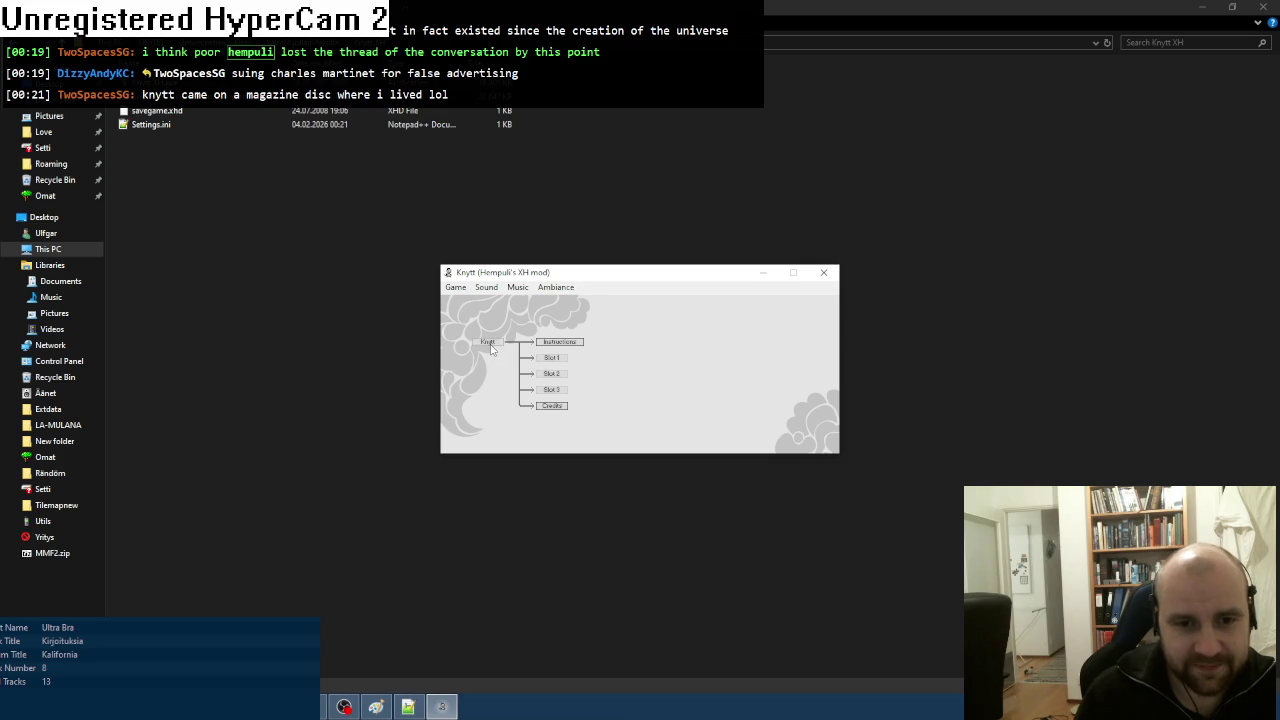
Close the game and open the Knytt XH .mfa project with Clickteam Fusion Developer 2.5
click(825, 273)
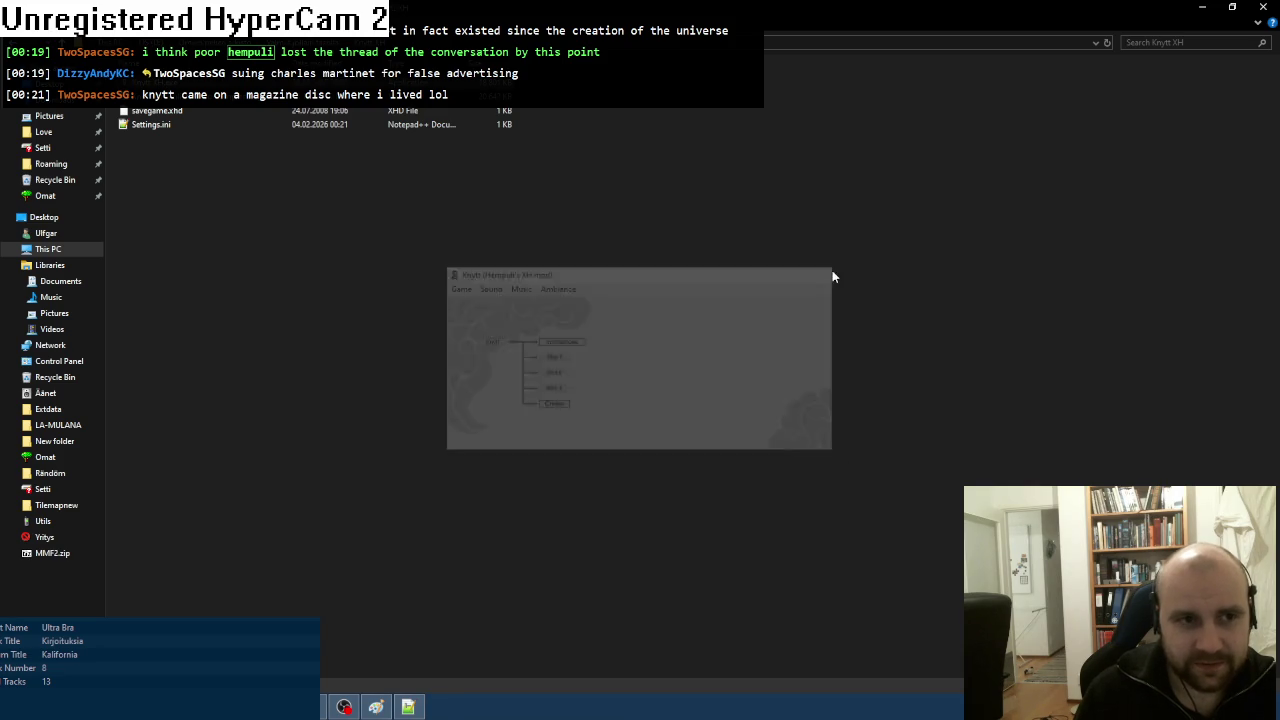
right_click(183, 109)
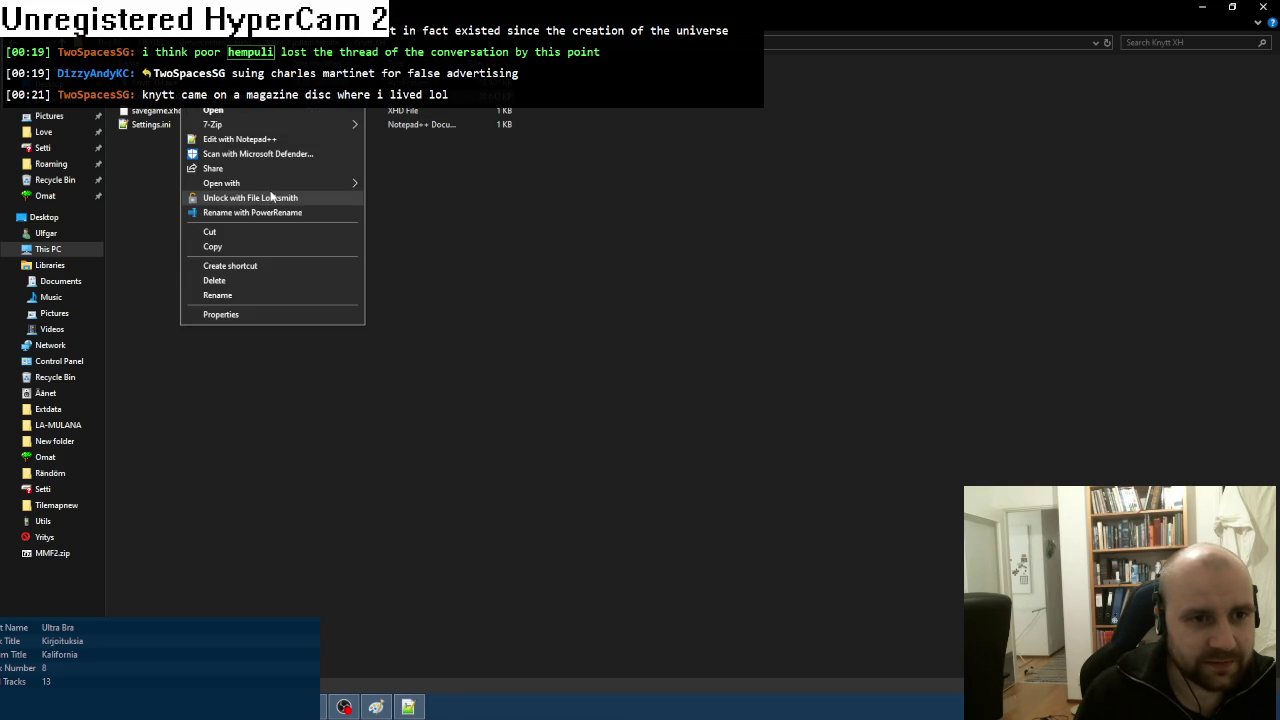
mouse_move(304, 185)
click(430, 187)
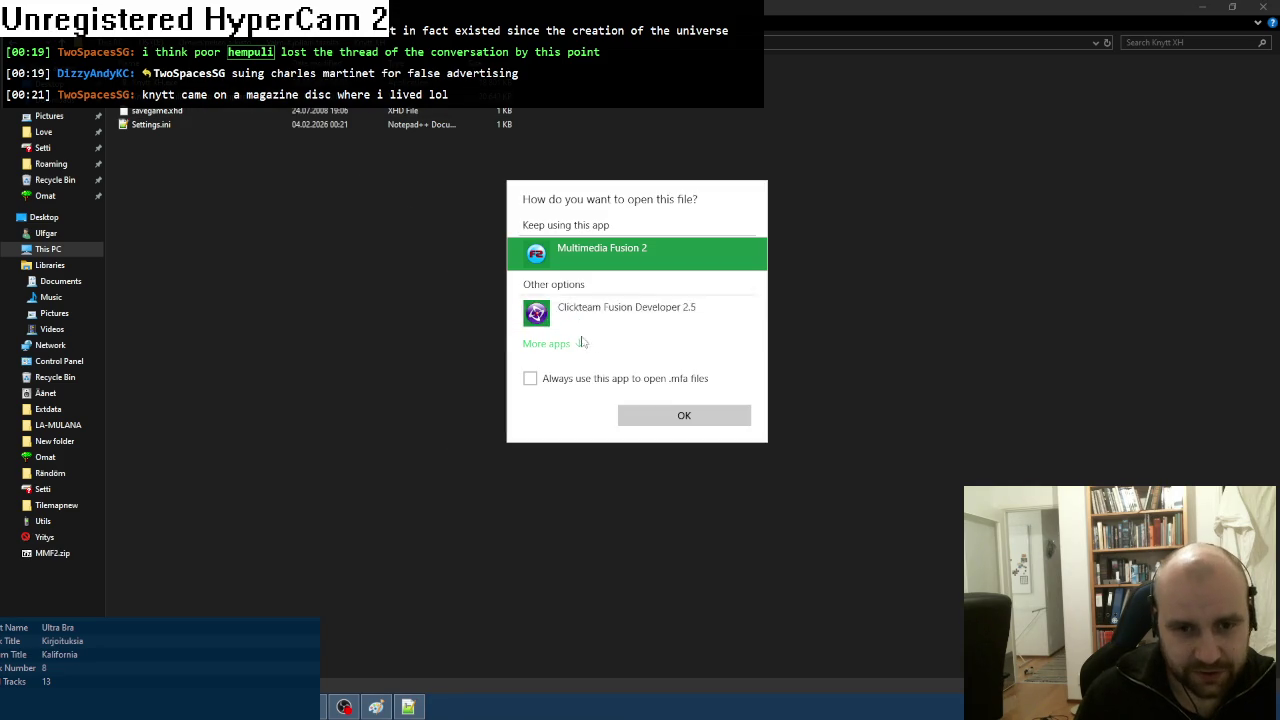
click(600, 318)
click(676, 418)
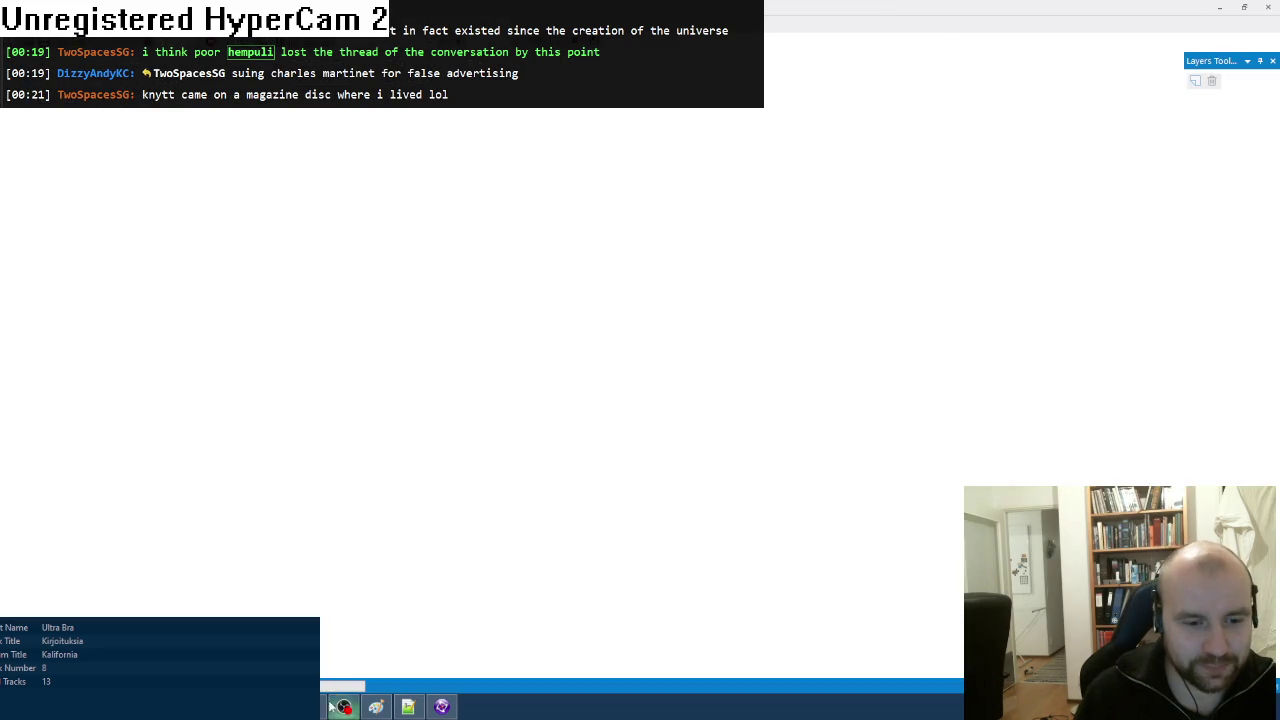
click(340, 707)
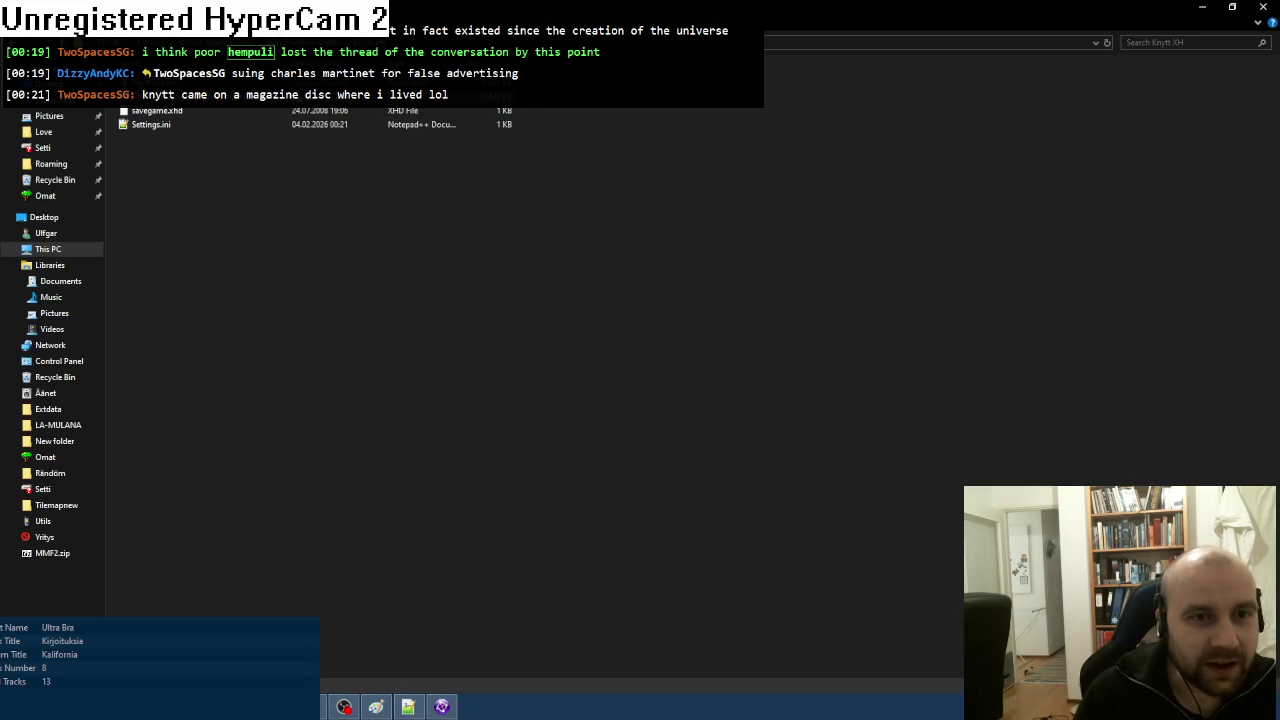
click(441, 707)
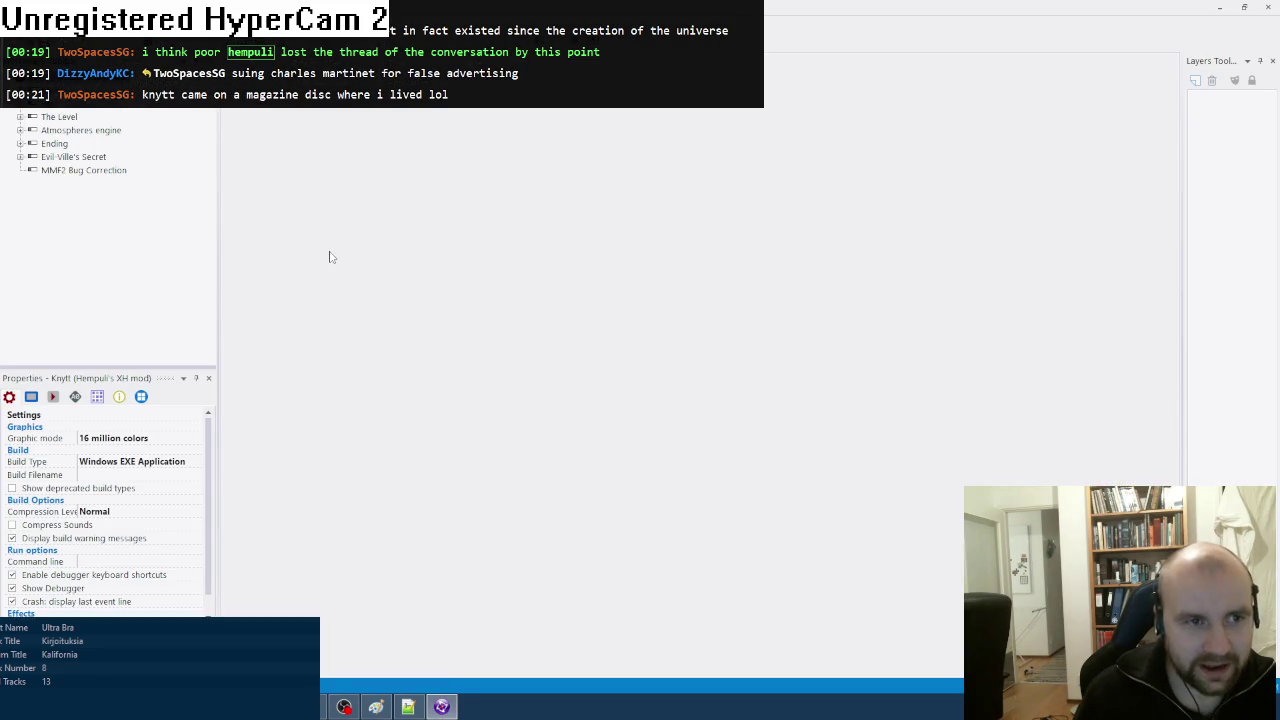
Open The Level frame and start a test run, beginning play from the title screen
double_click(57, 118)
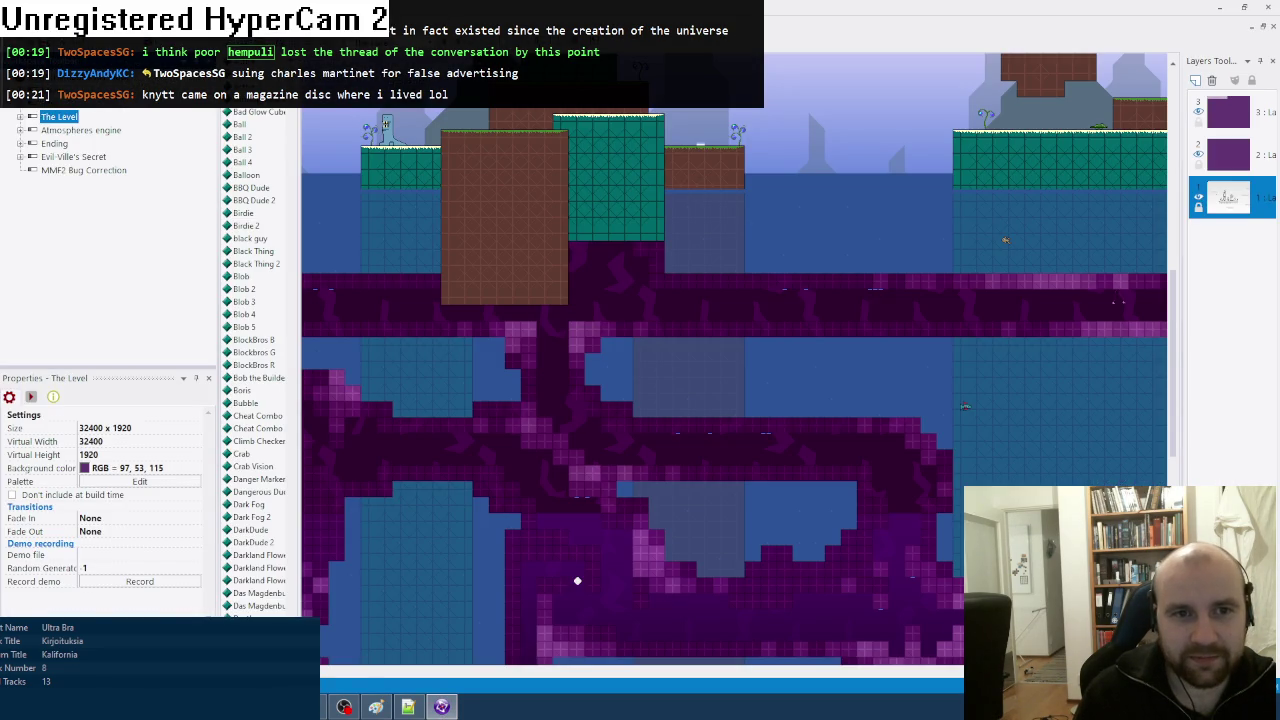
click(542, 41)
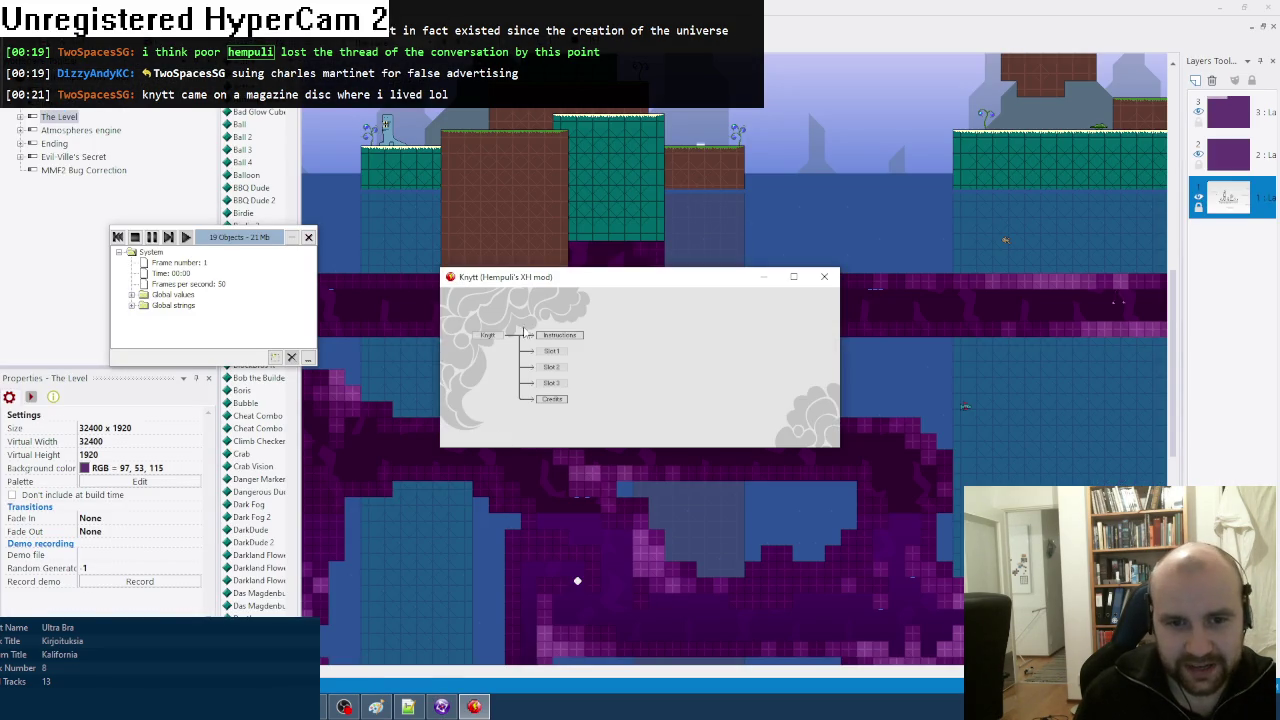
click(824, 276)
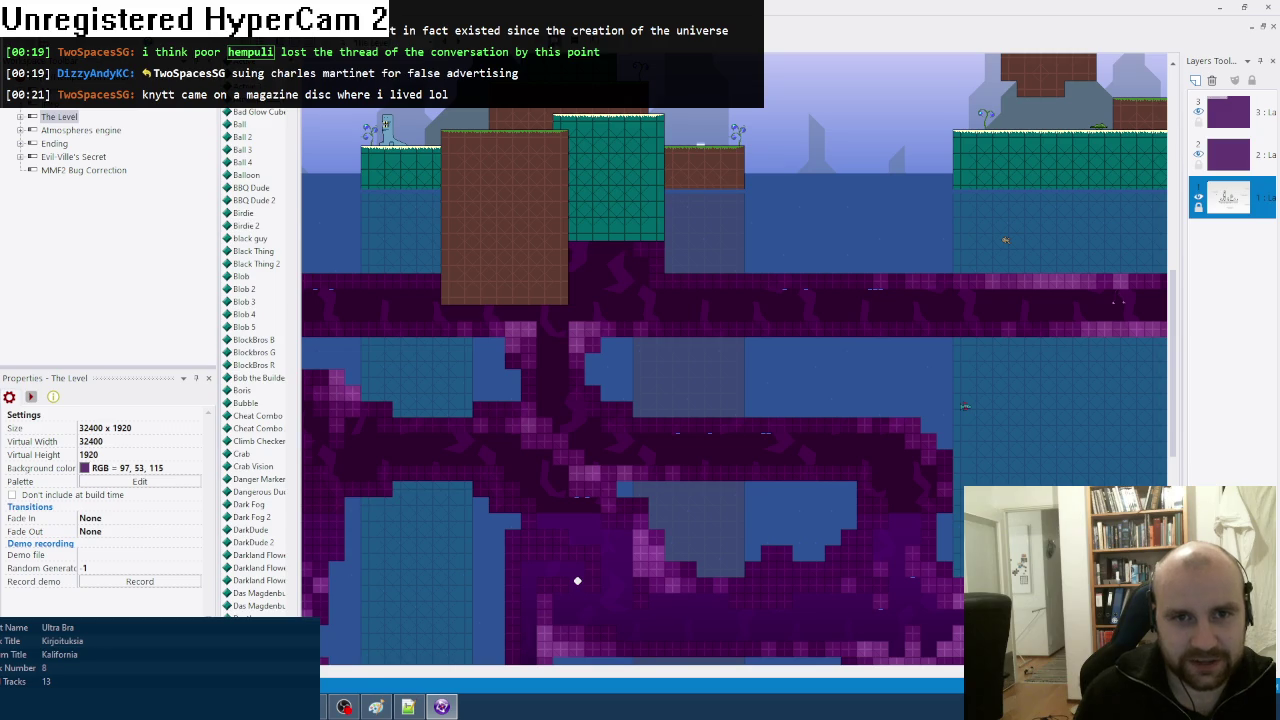
click(542, 41)
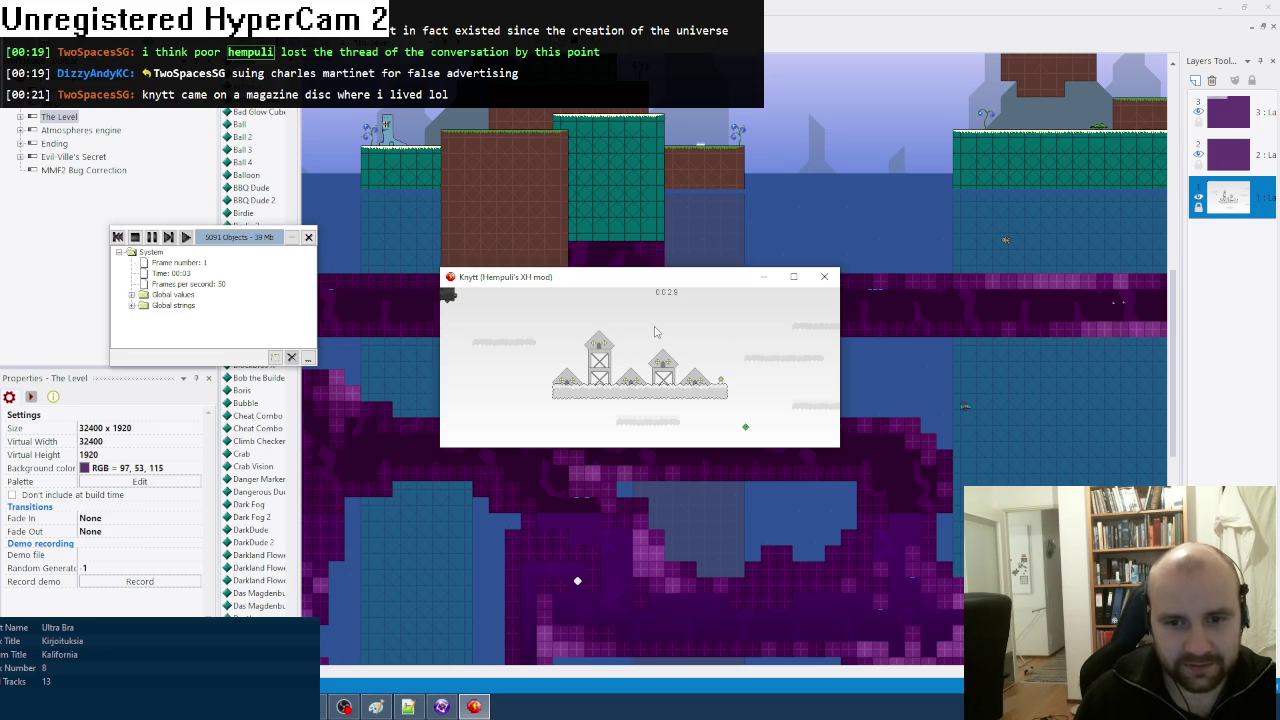
key(Return)
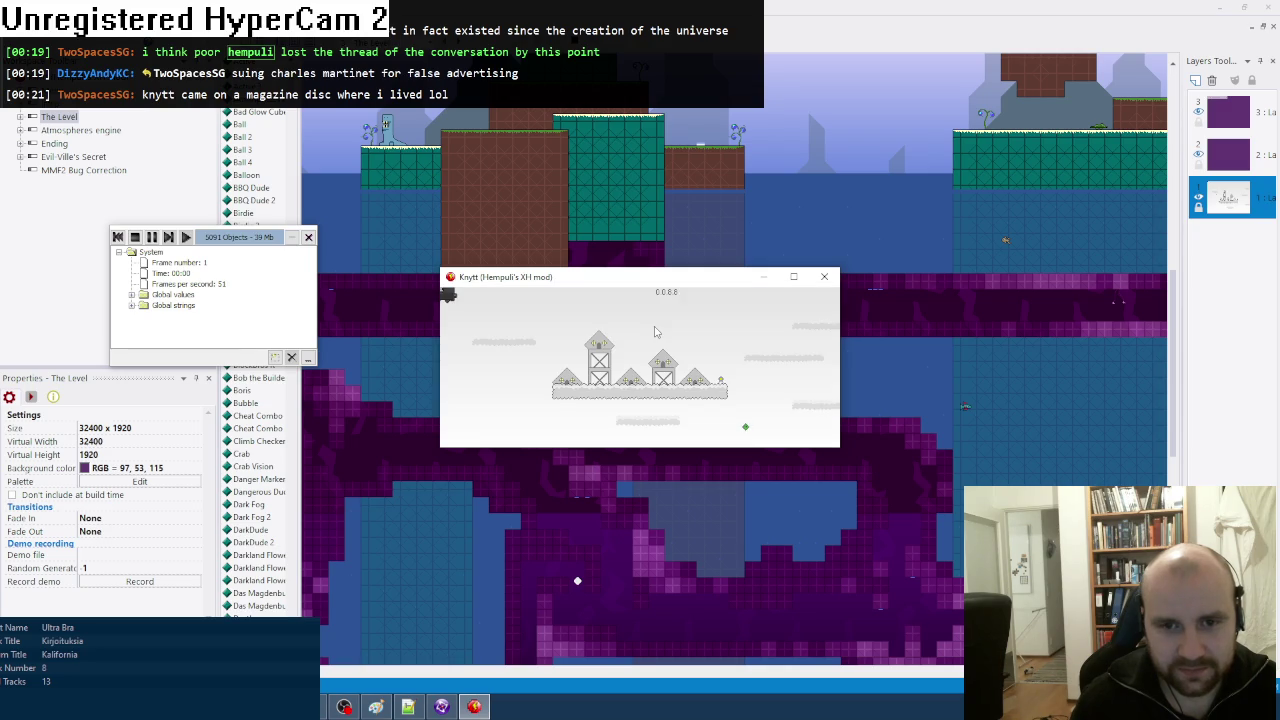
key(s)
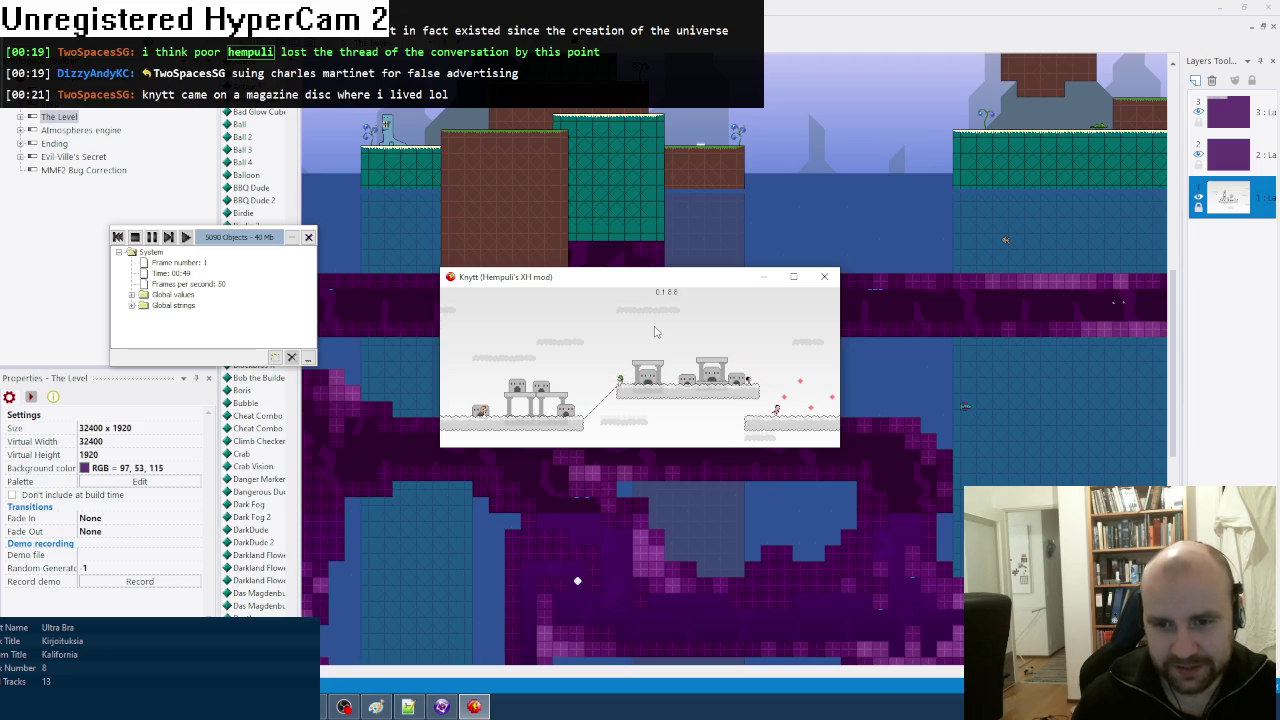
Walk and jump the character through the left room, upper platform and forest room
key(Left)
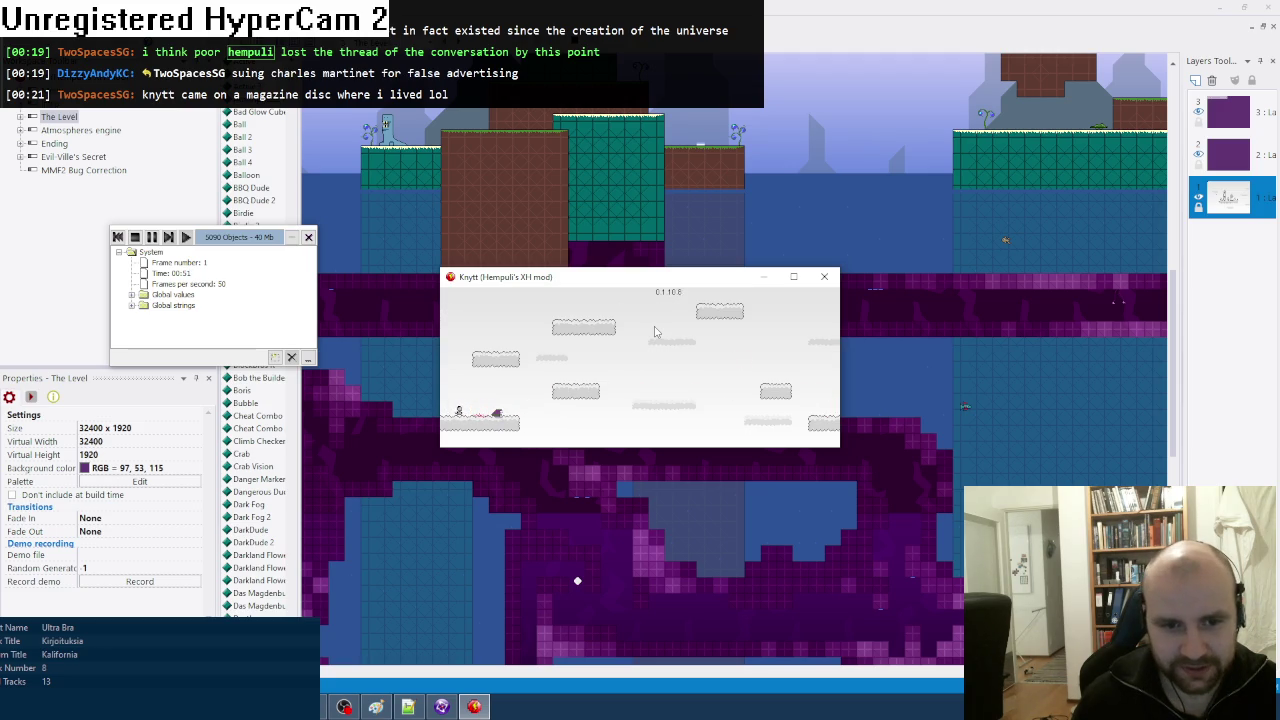
key(Right)
key(s)
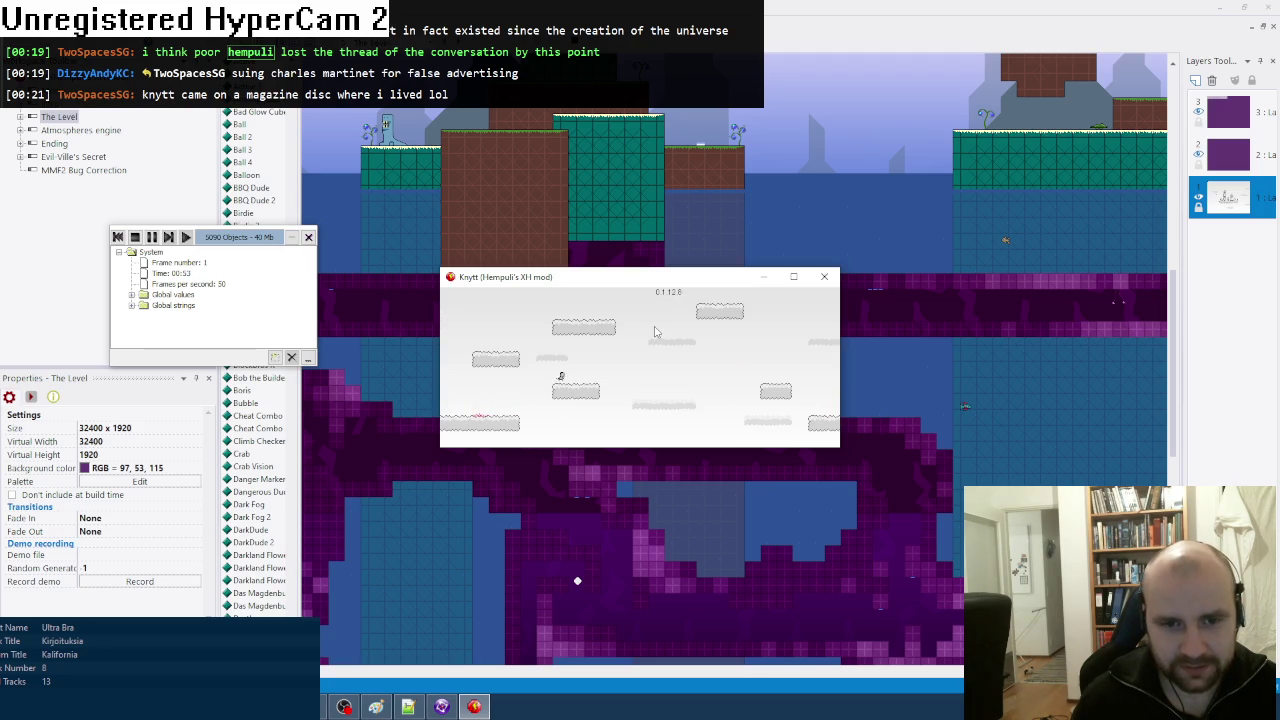
key(Left)
key(s)
key(Right)
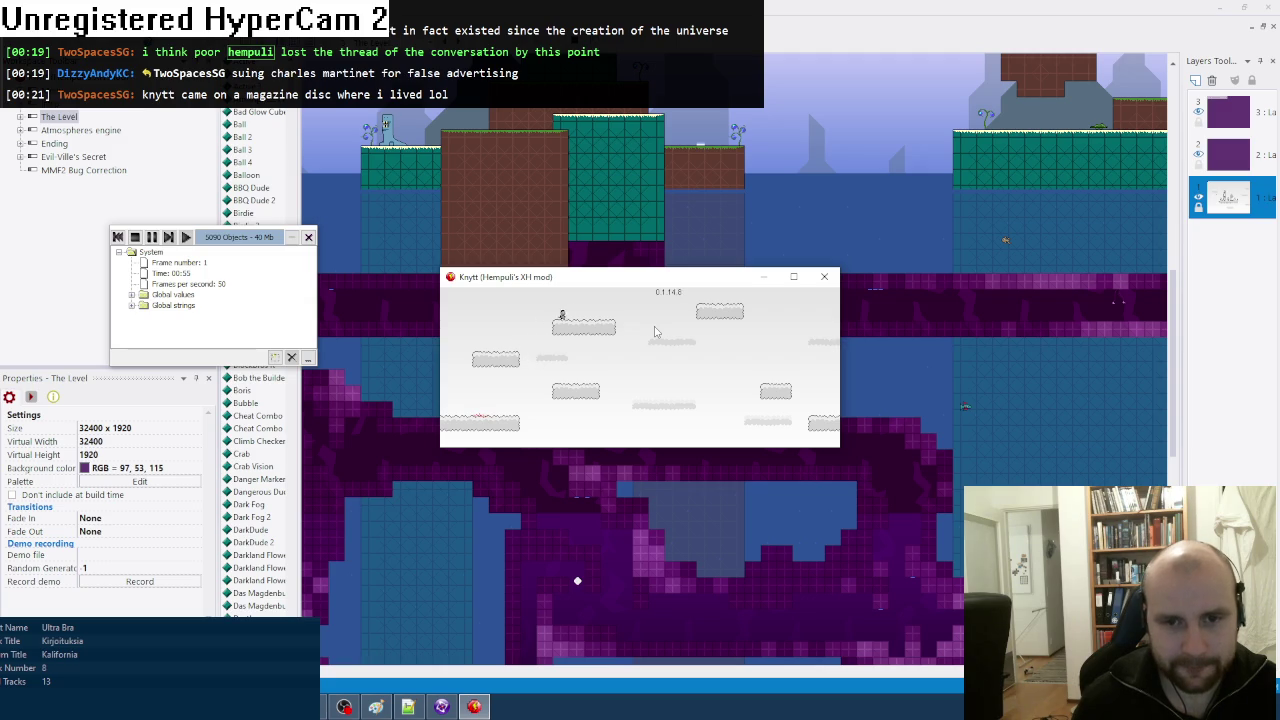
key(Right)
key(s)
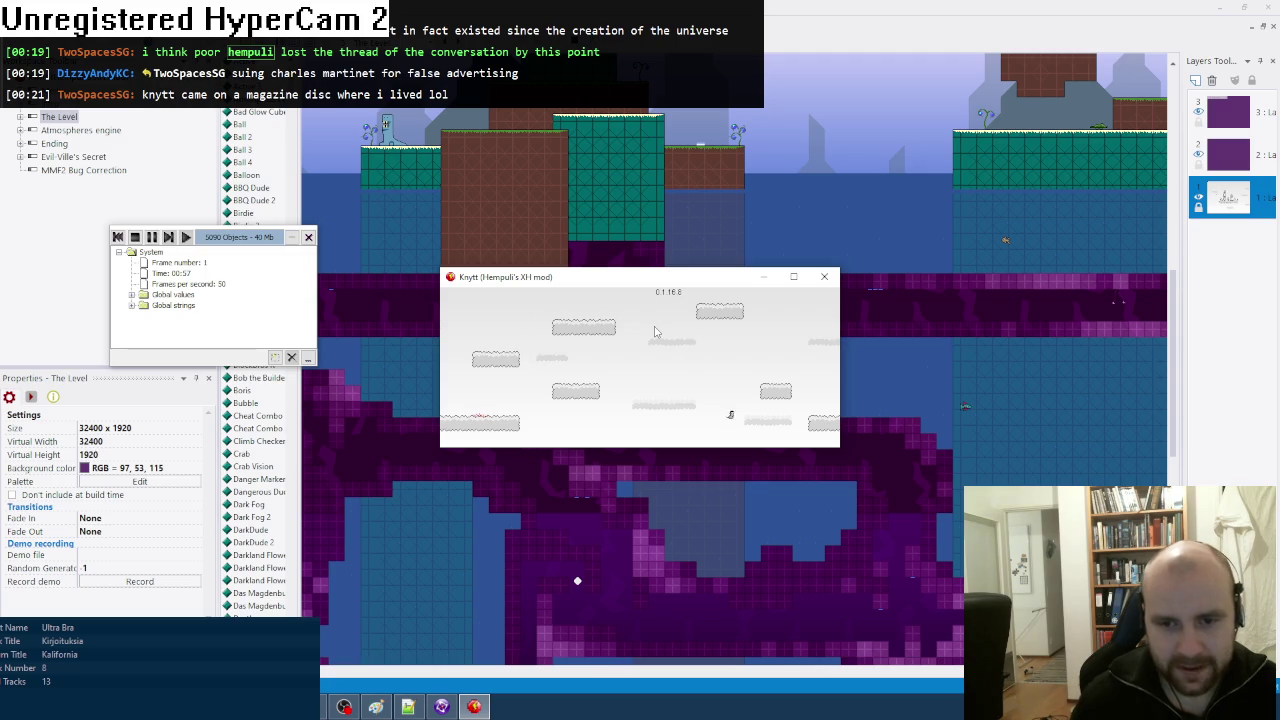
key(Right)
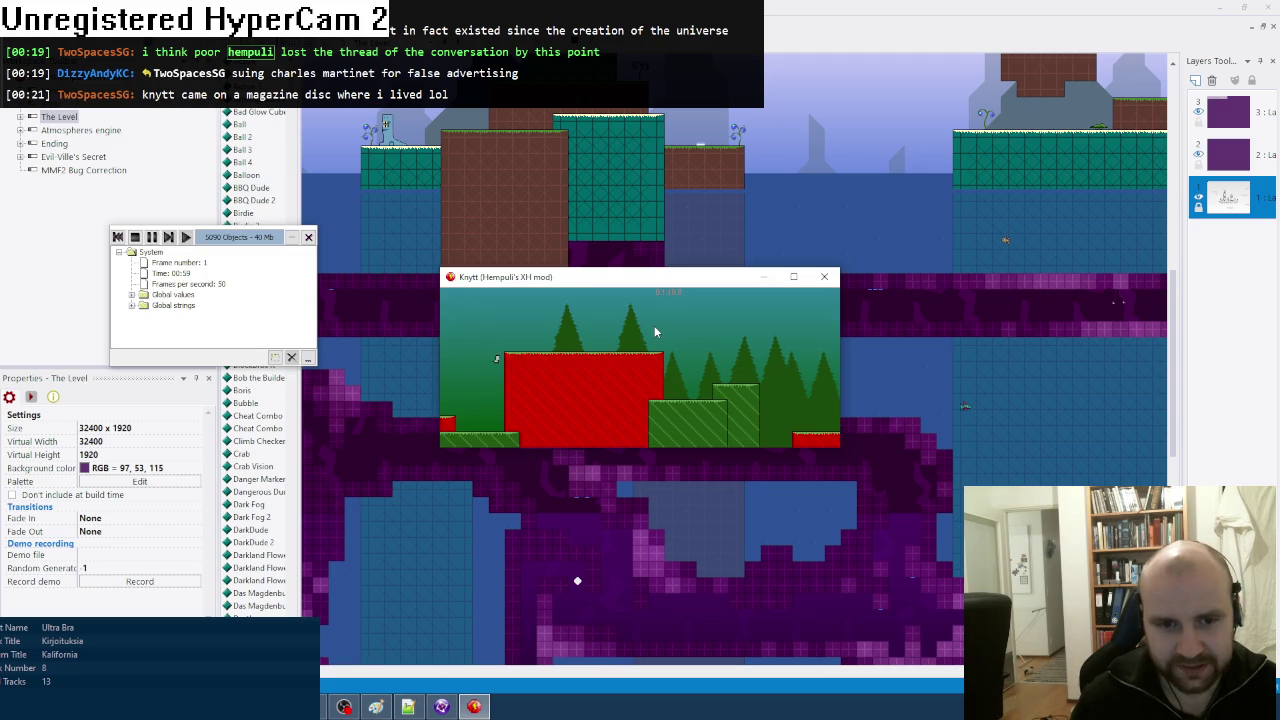
key(Left)
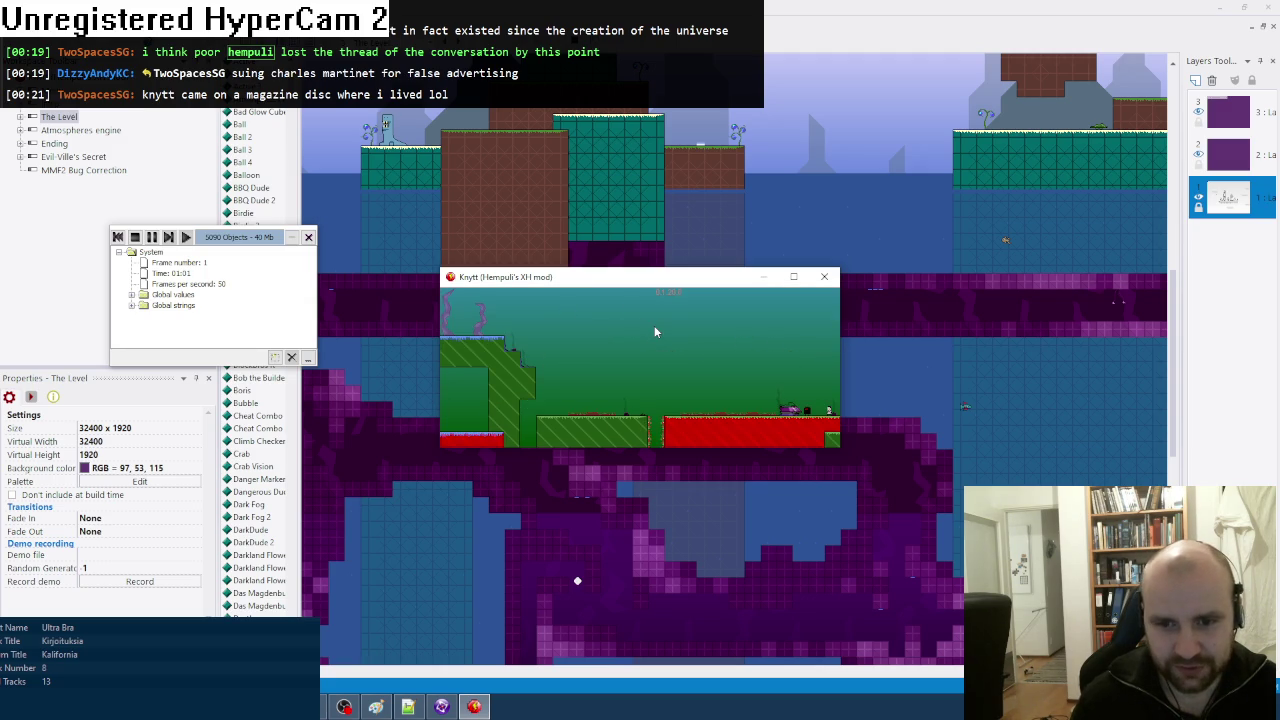
key(Right)
key(Right)
key(Right)
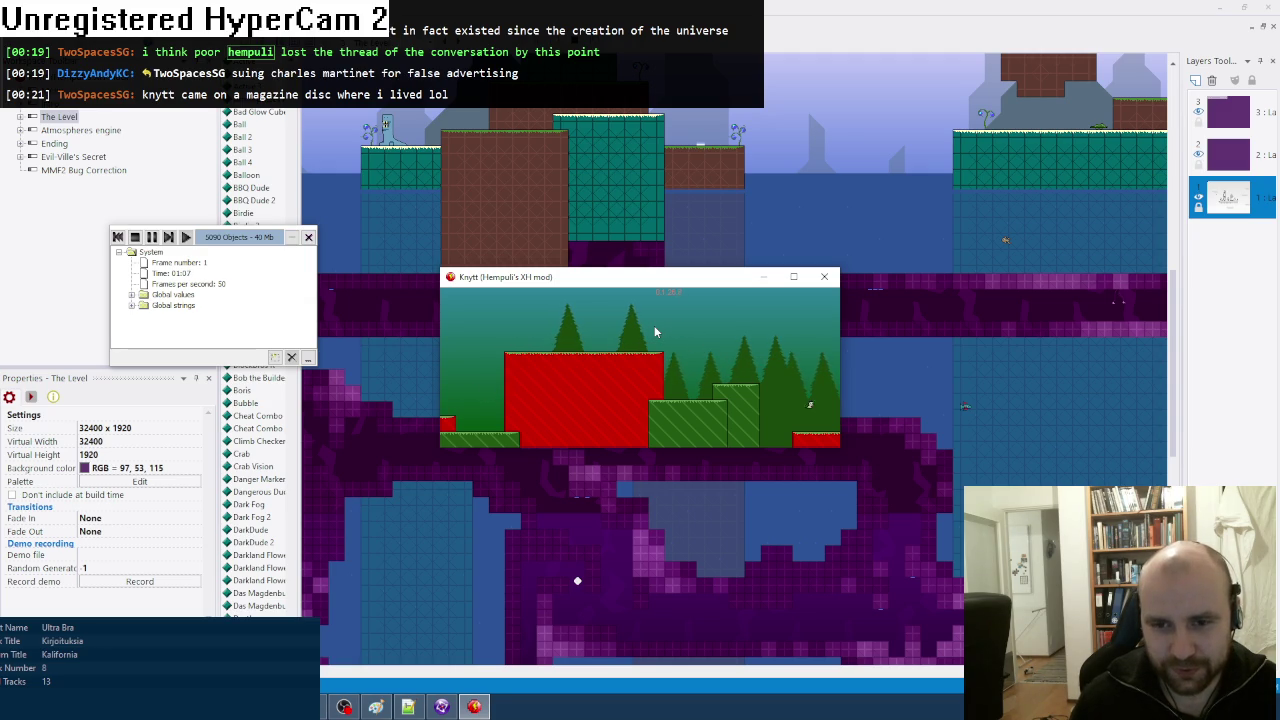
Jump onto the green and red blocks around the grey-block room, then close the test run
key(Right)
key(Right)
key(shift)
key(Left)
key(Left)
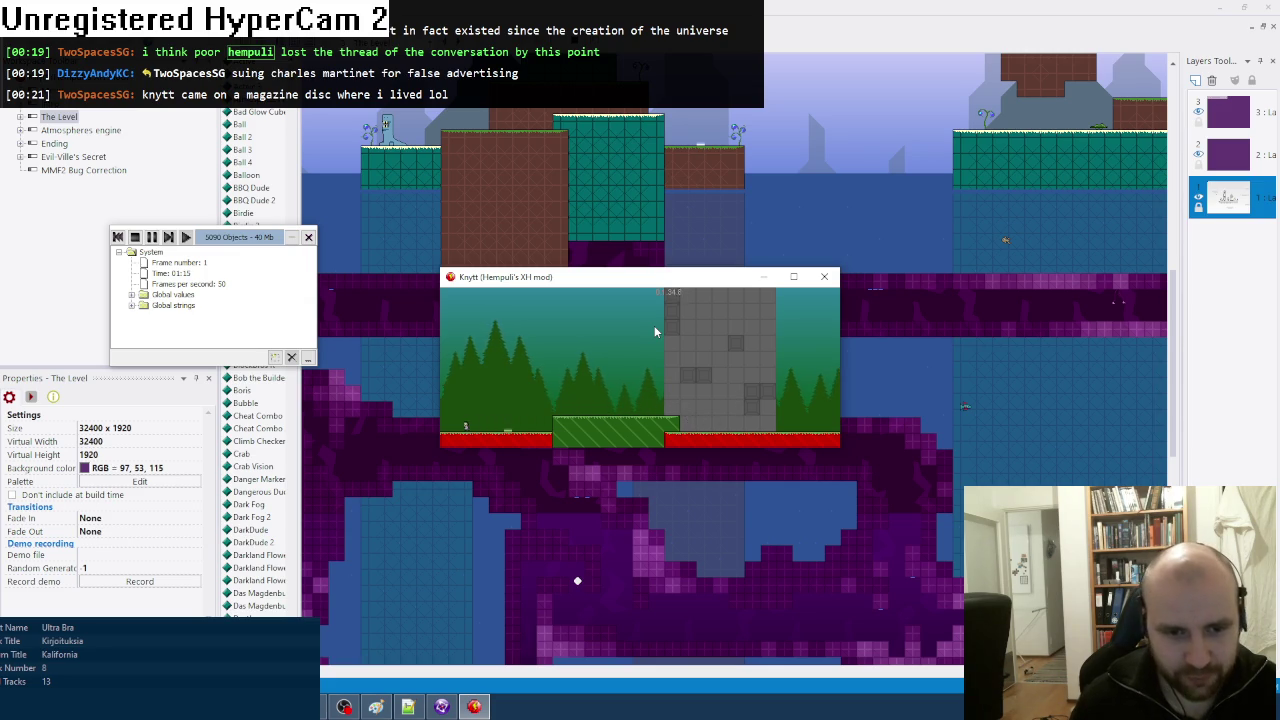
key(Left)
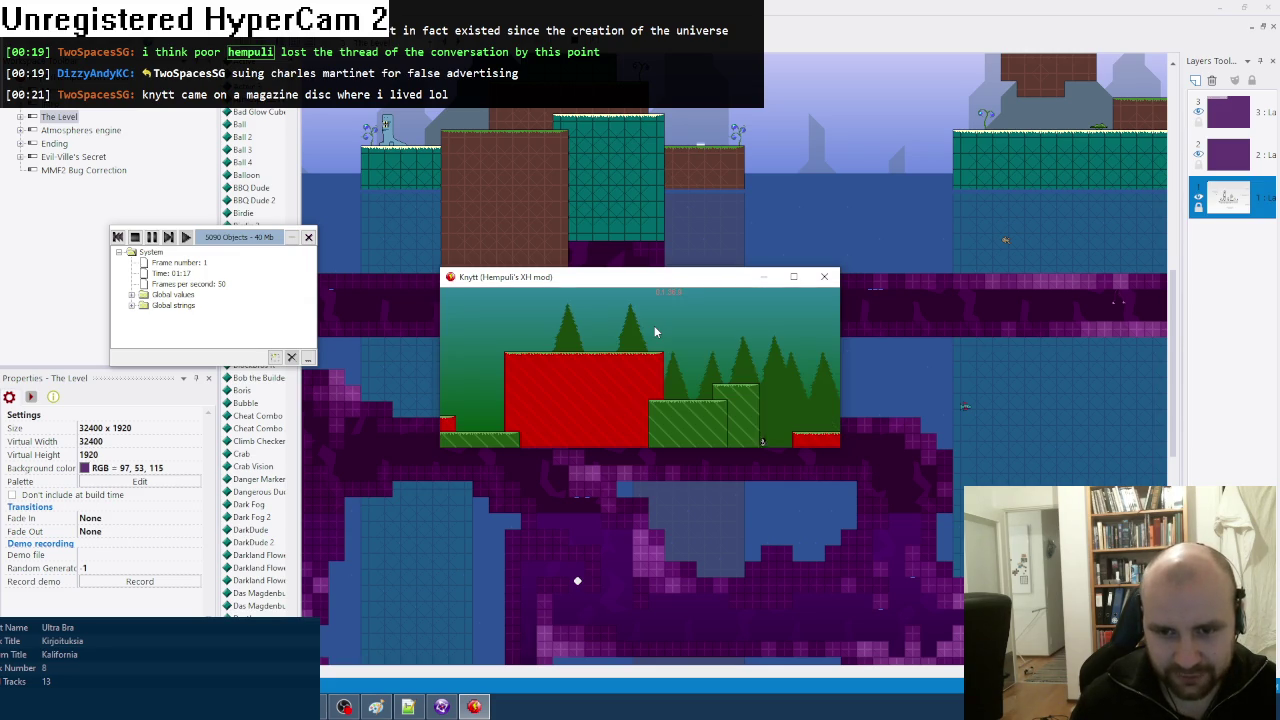
key(shift)
key(Left)
key(shift)
key(Left)
key(Left)
key(Left)
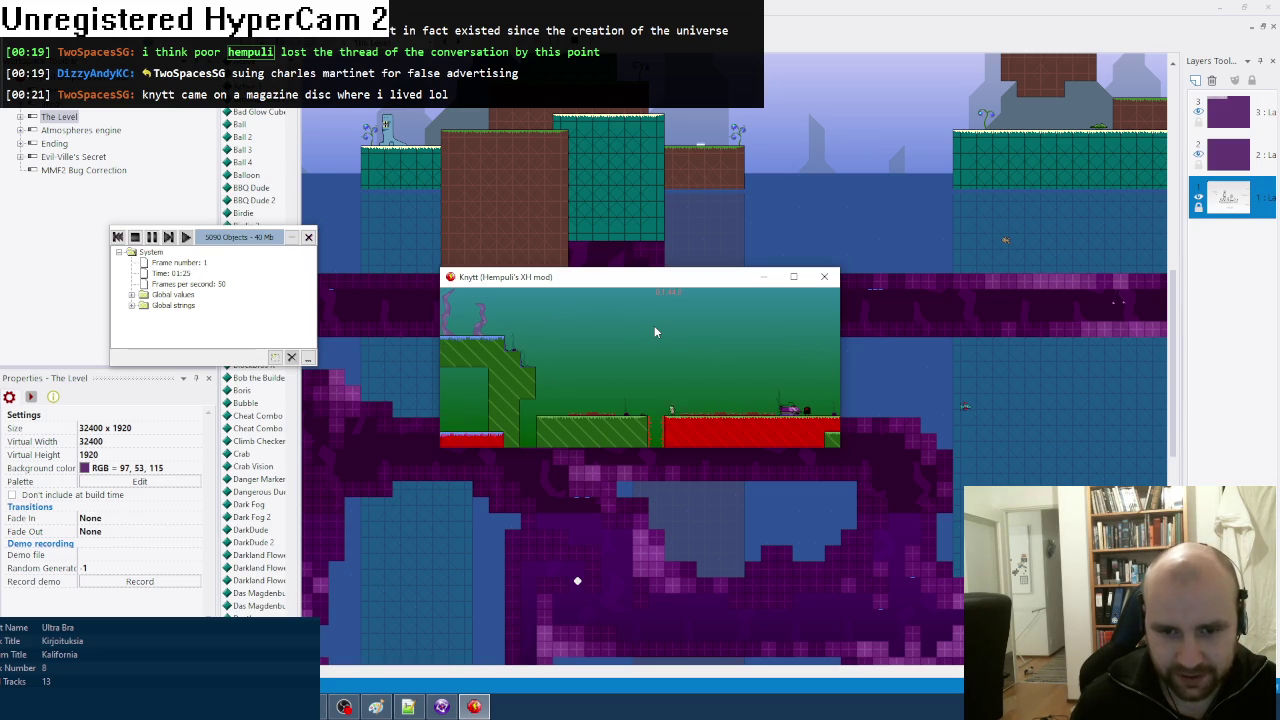
key(Right)
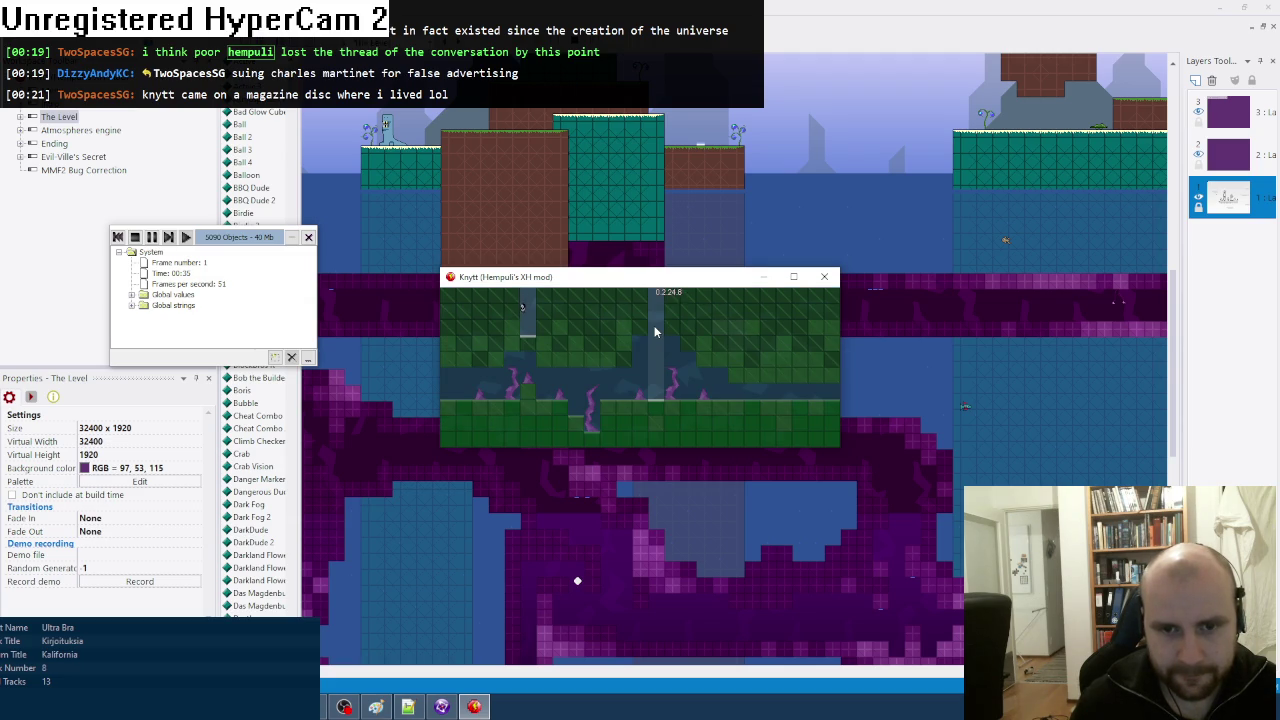
key(Right)
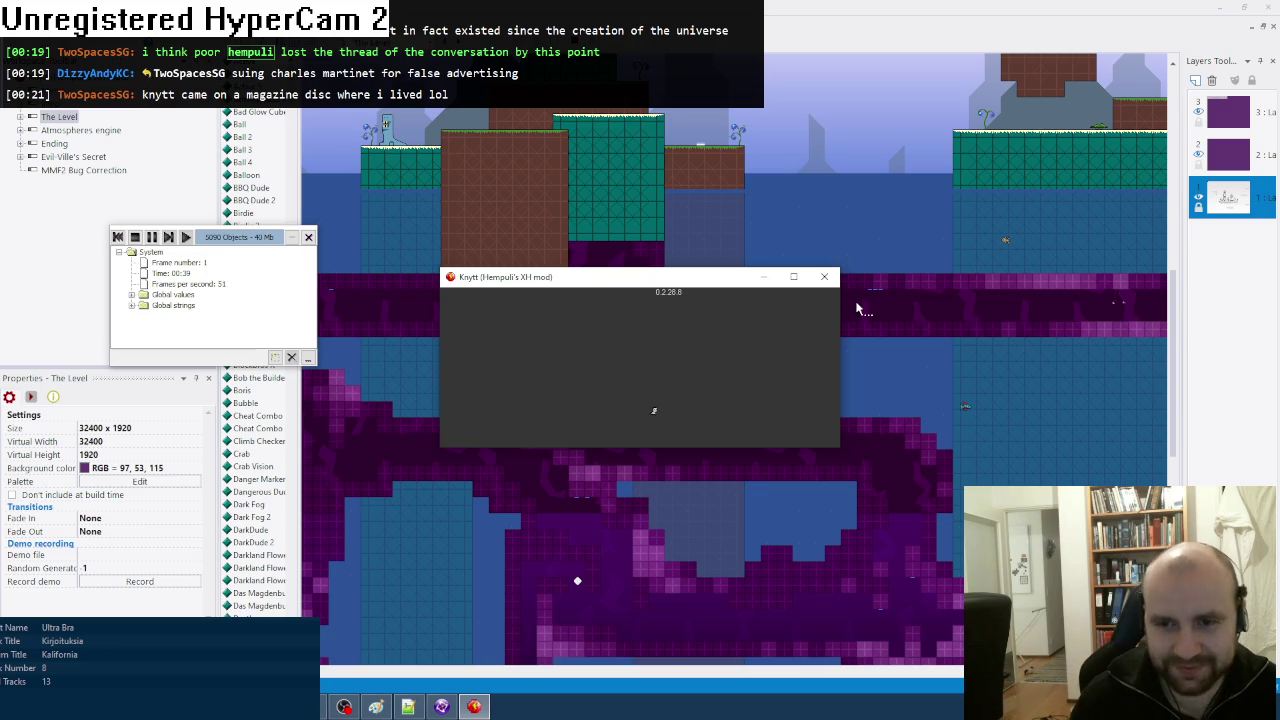
click(824, 276)
drag(1174, 338, 1172, 458)
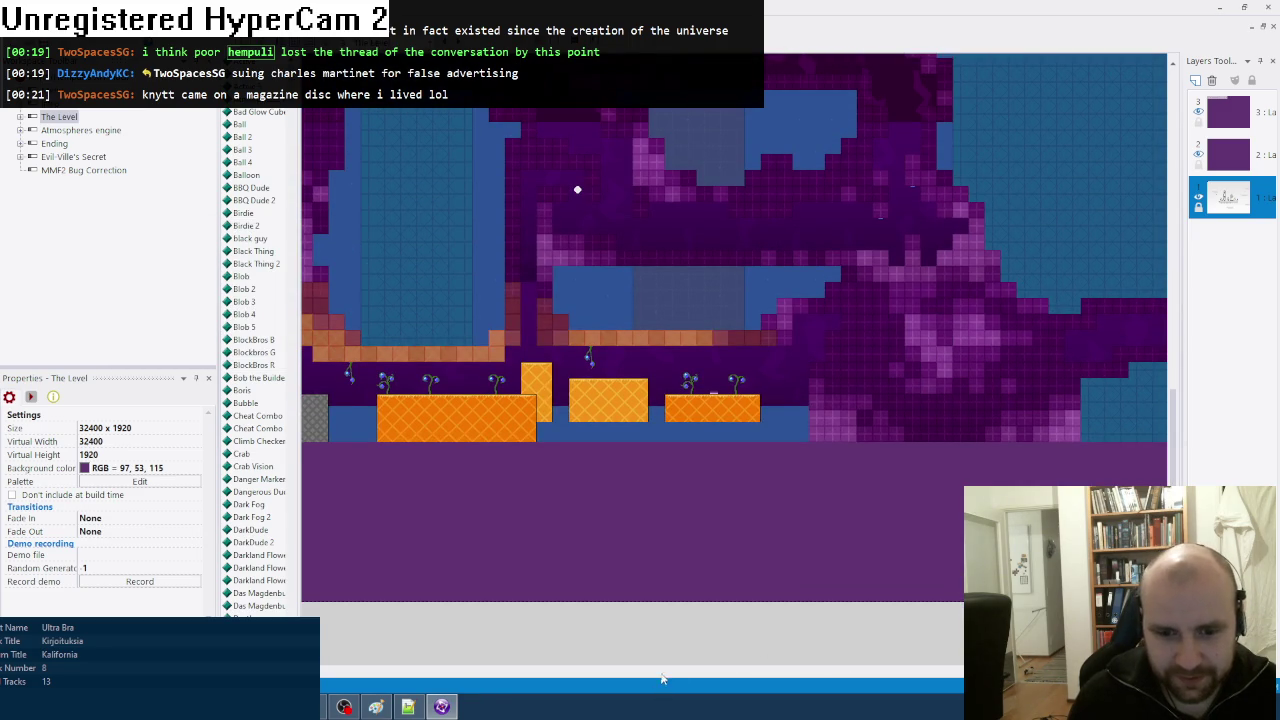
drag(905, 672, 440, 676)
scroll(440, 490, up, 3)
scroll(460, 490, up, 5)
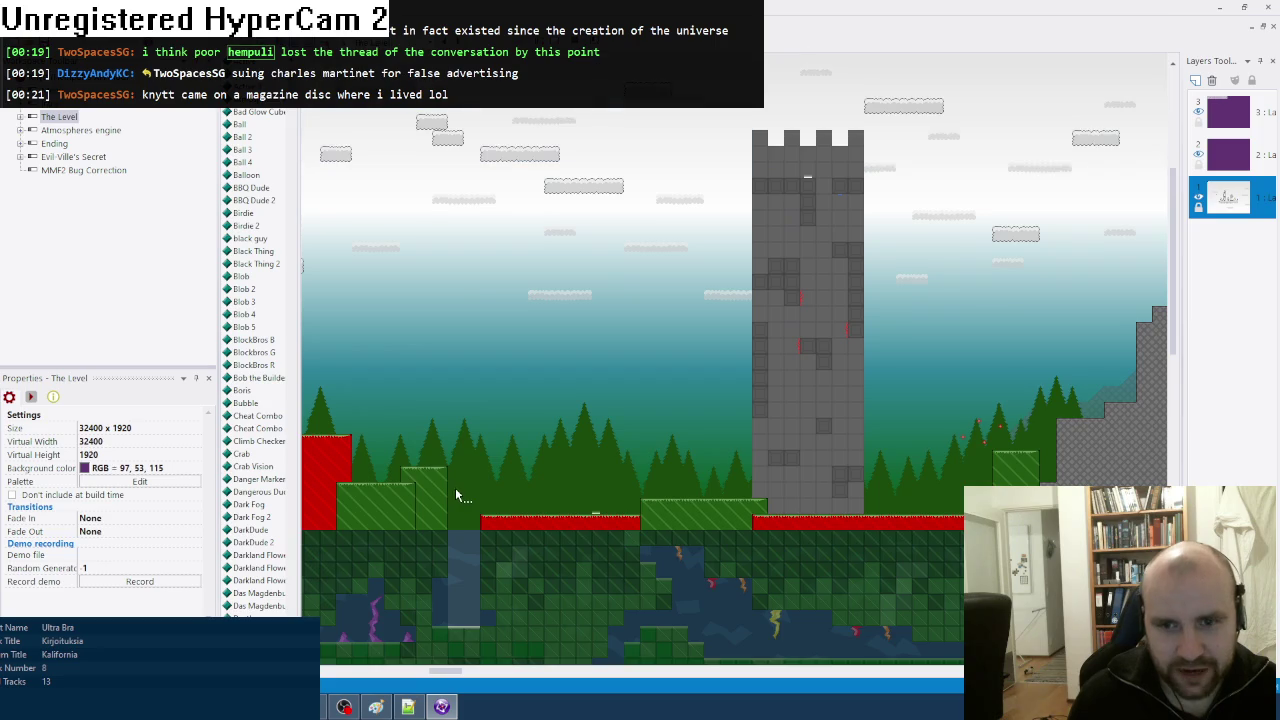
mouse_move(446, 671)
mouse_down()
mouse_move(676, 657)
mouse_move(362, 657)
mouse_move(407, 660)
mouse_up()
Pan across the lower caverns and tutorial rooms, then close Fusion and go to Omat
drag(1174, 258, 1174, 361)
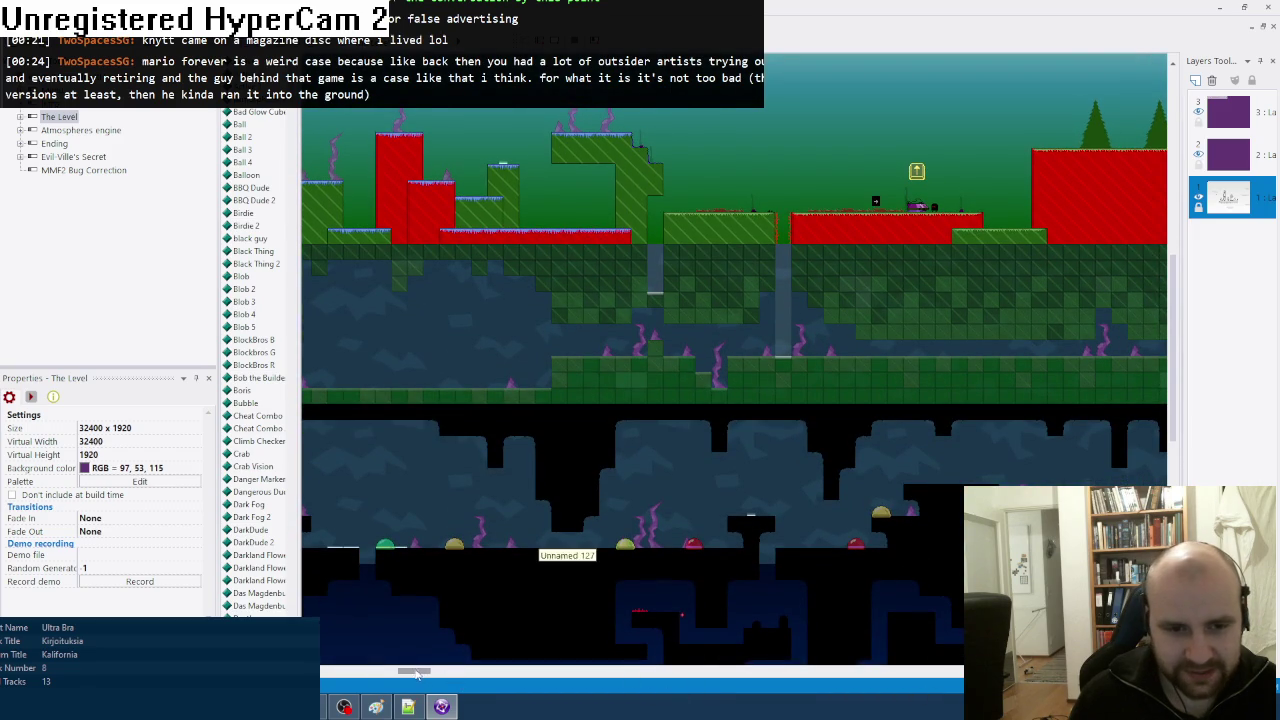
drag(418, 672, 370, 676)
drag(1177, 321, 1174, 386)
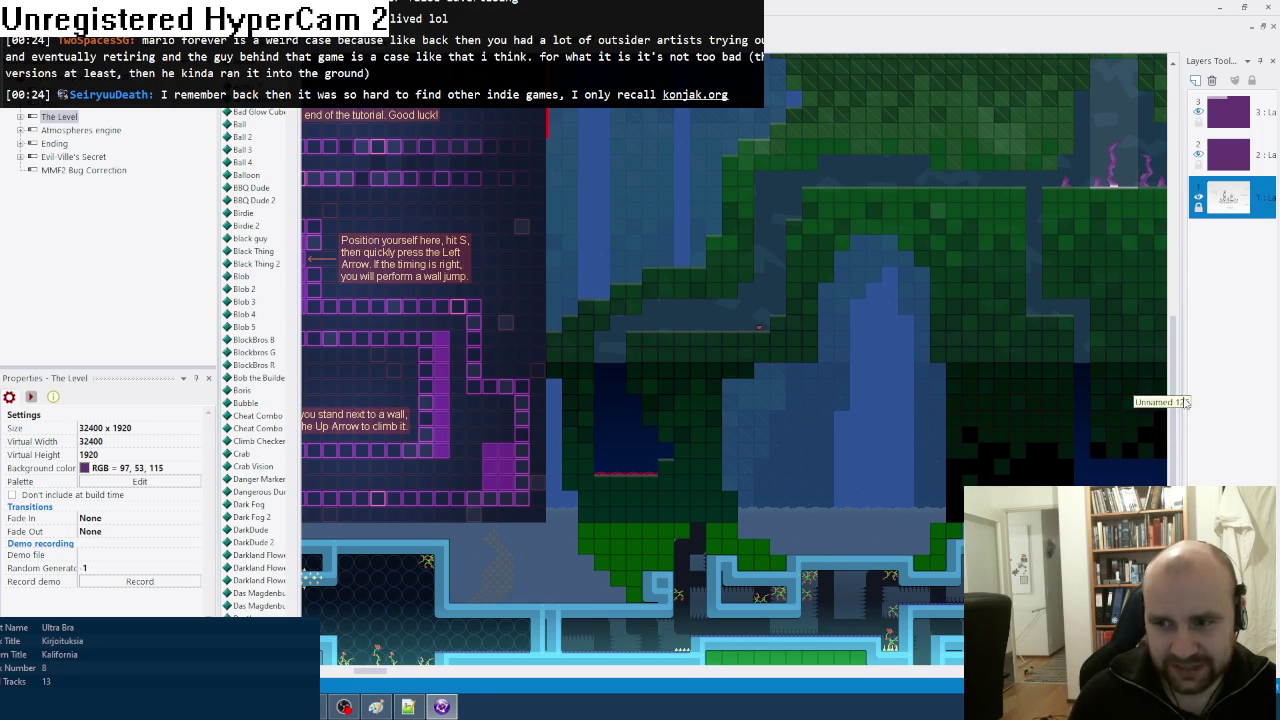
drag(1176, 402, 1176, 465)
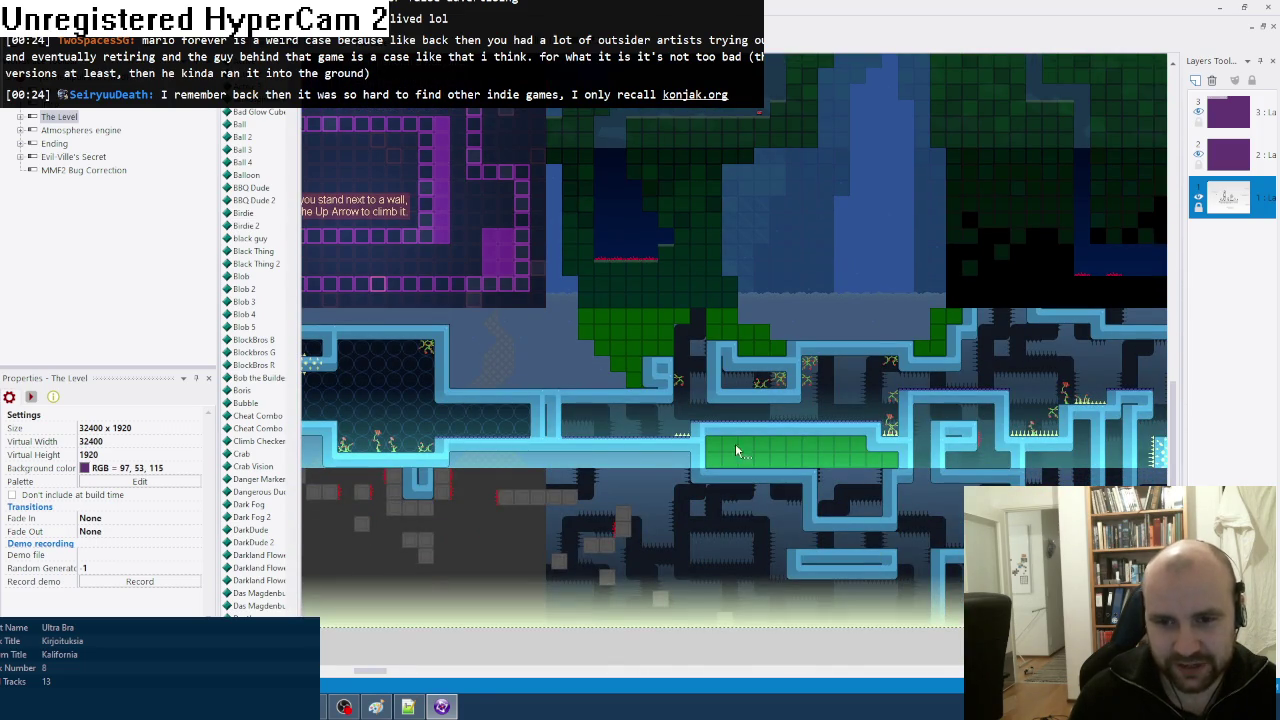
mouse_move(372, 672)
mouse_down()
mouse_move(360, 673)
mouse_move(390, 671)
mouse_up()
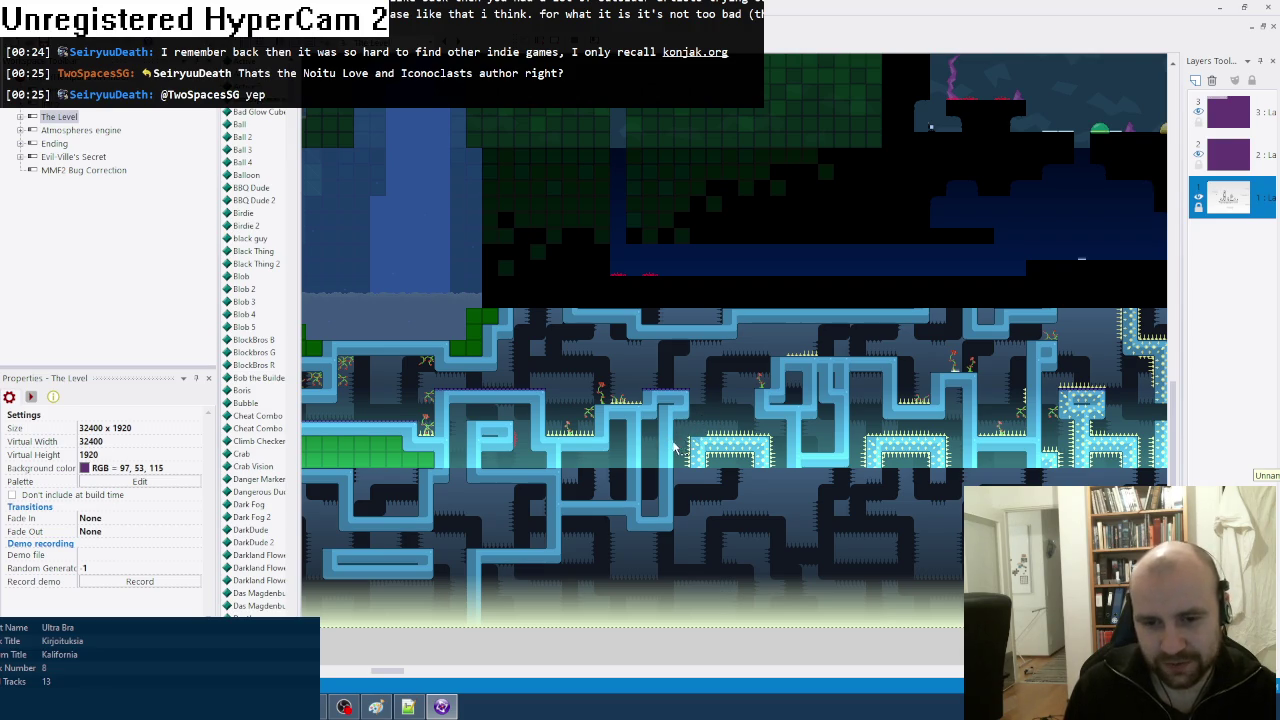
scroll(647, 533, down, 1)
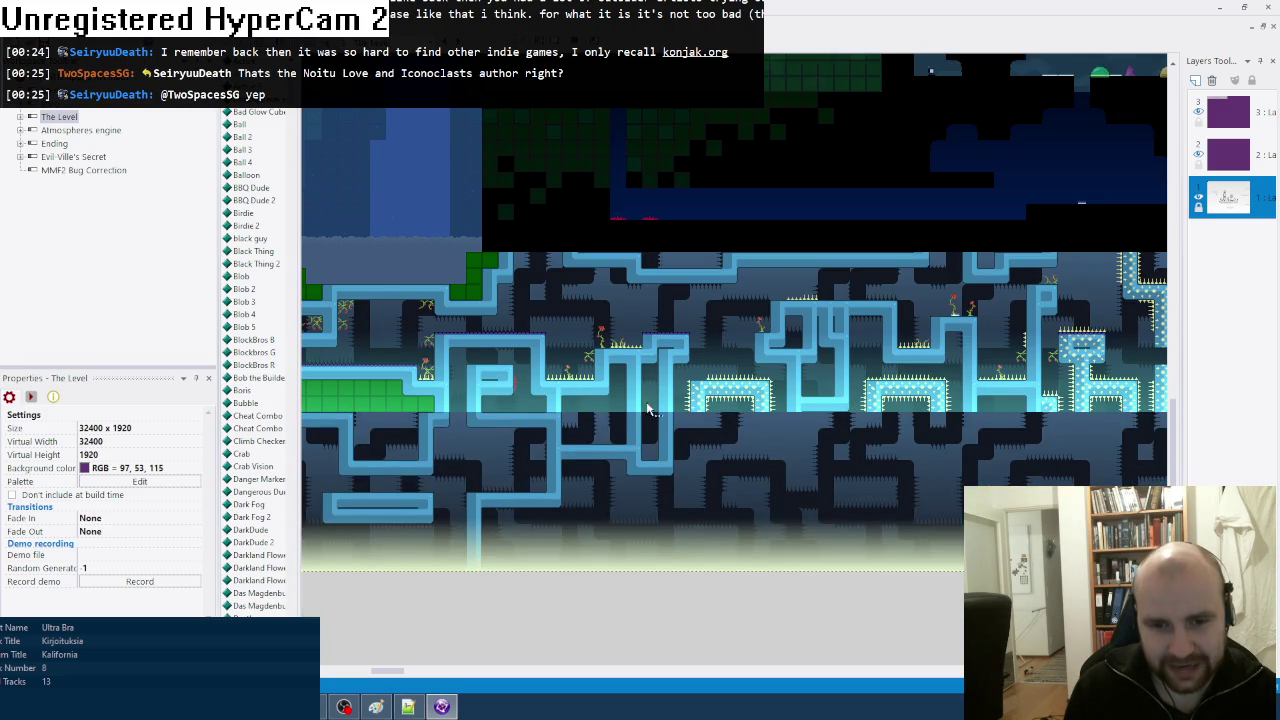
drag(400, 668, 361, 672)
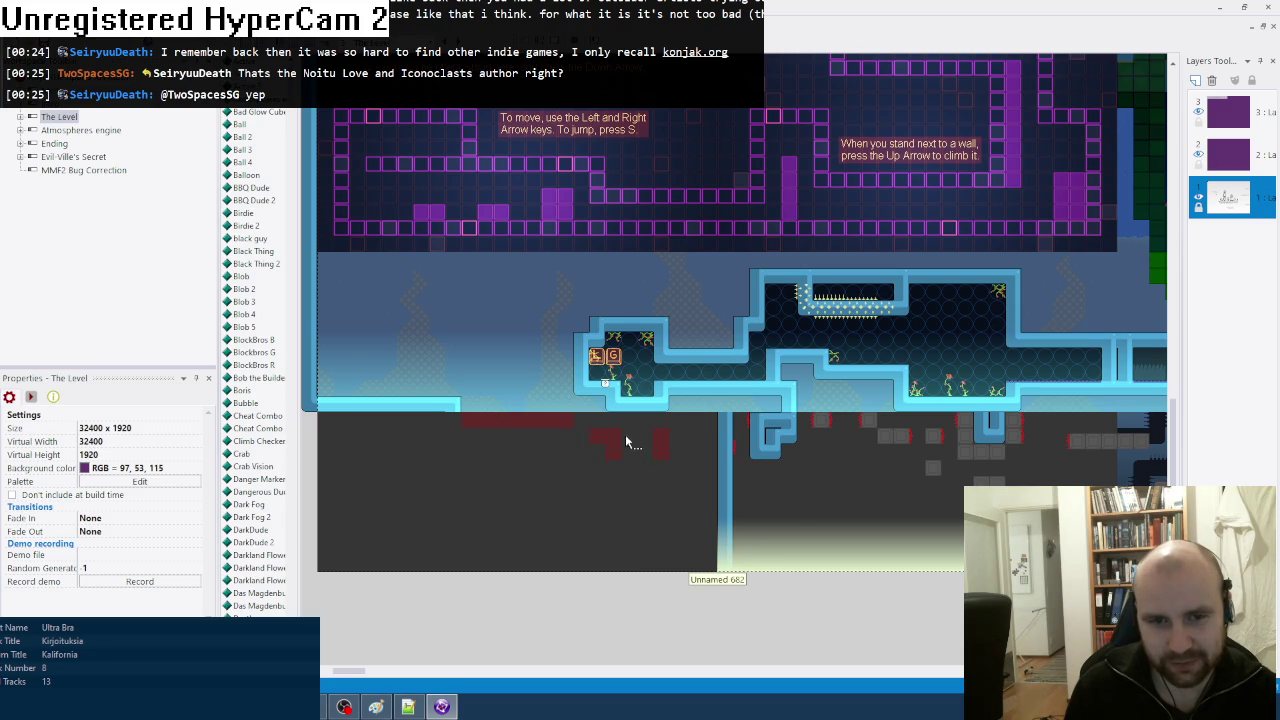
scroll(466, 449, up, 2)
scroll(430, 518, up, 4)
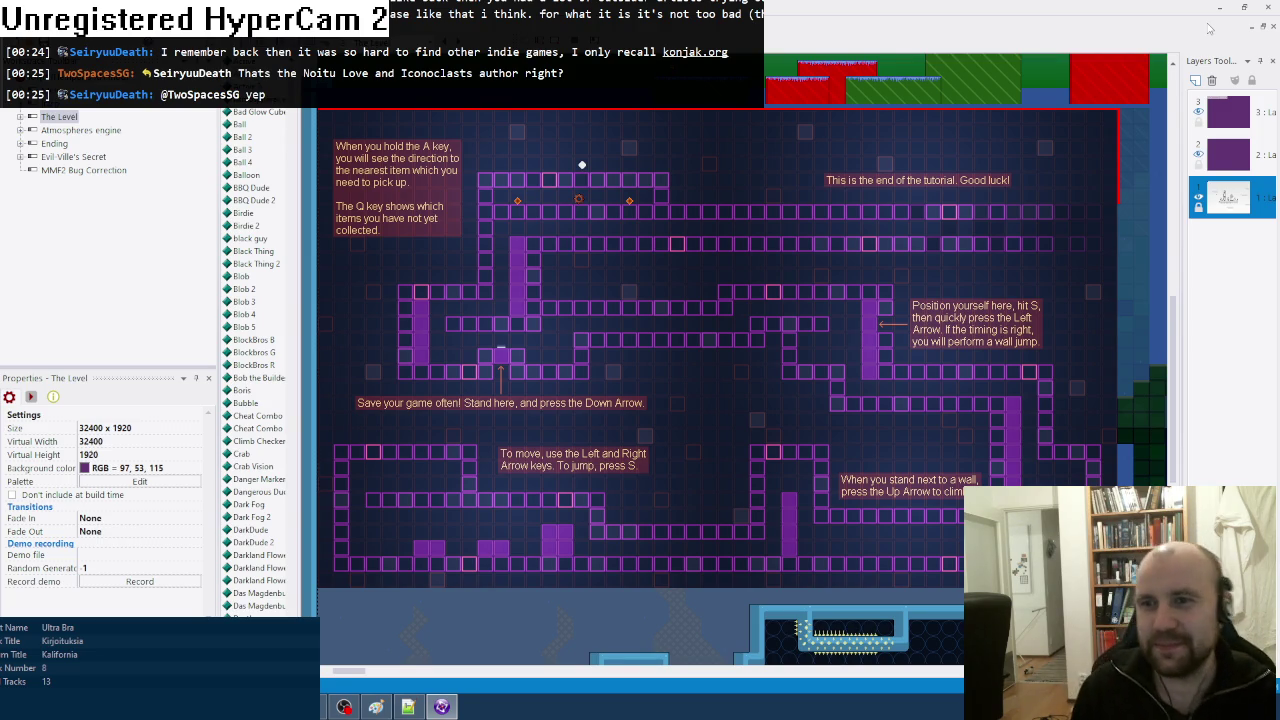
scroll(1049, 99, up, 3)
scroll(1012, 178, down, 1)
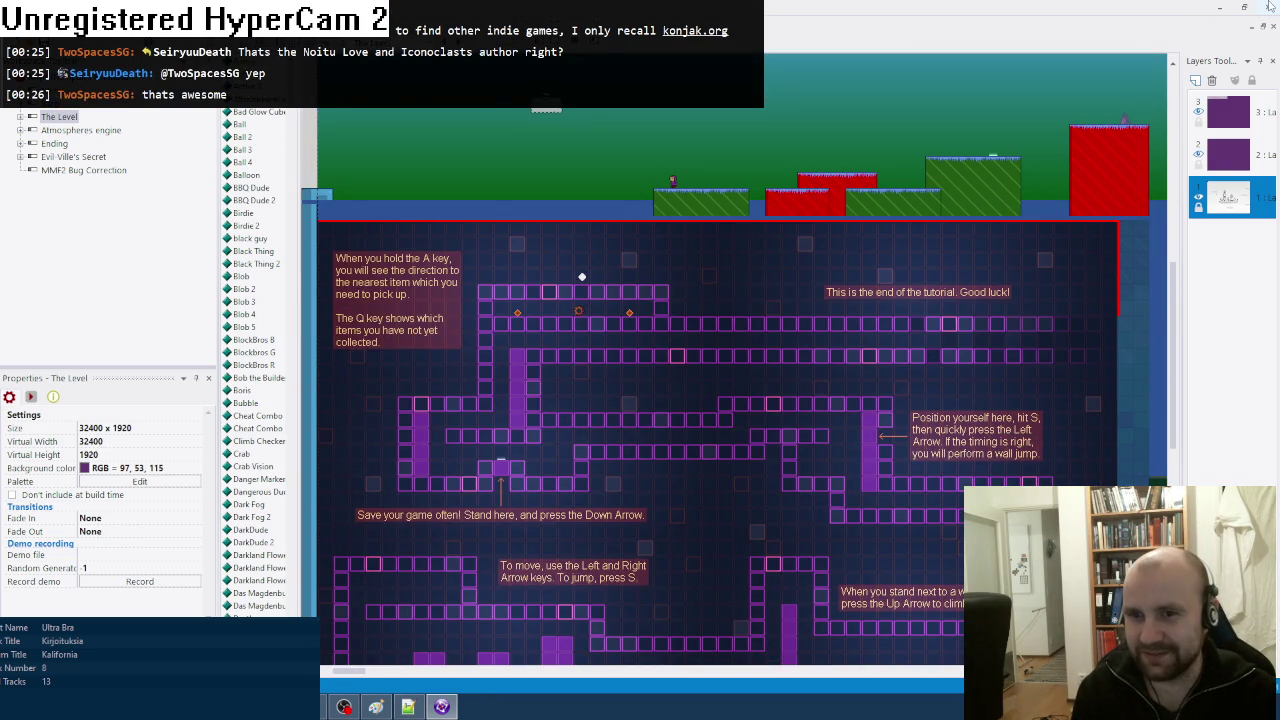
click(1269, 7)
click(45, 195)
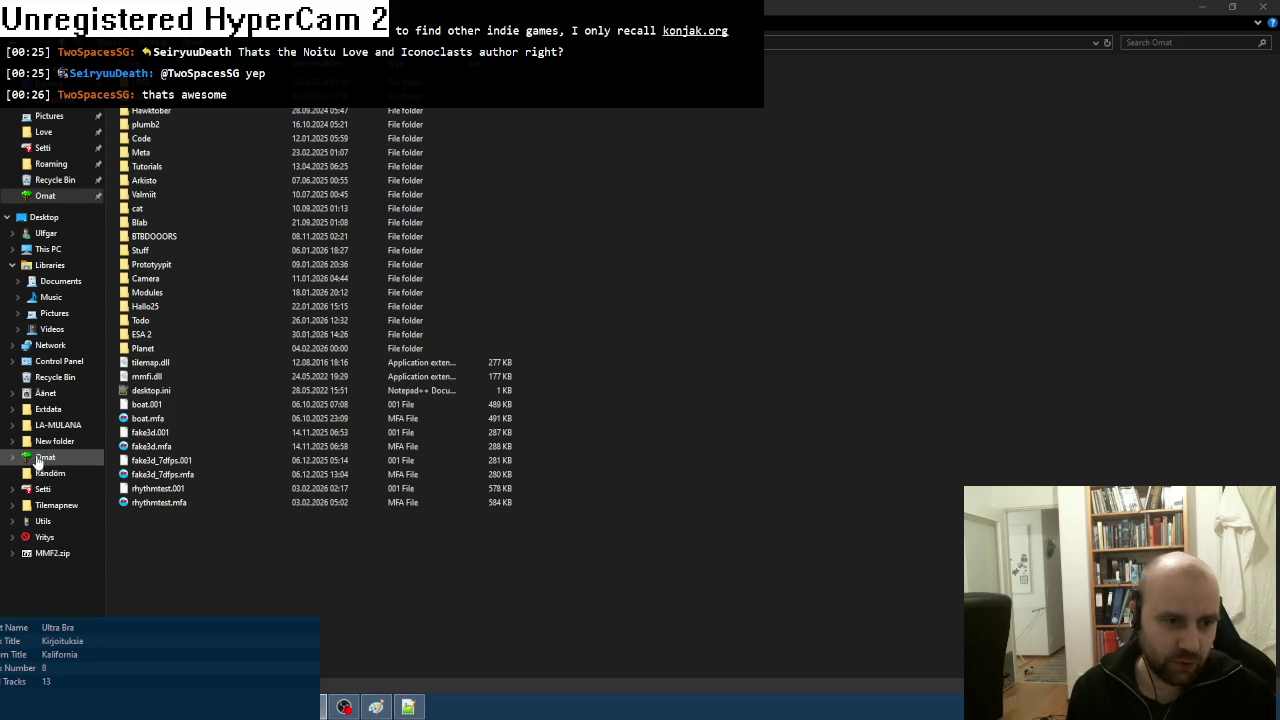
Browse from This PC through OS (D:) > Games > Vanhoja to Vanhat säilötyt kurkut
click(48, 250)
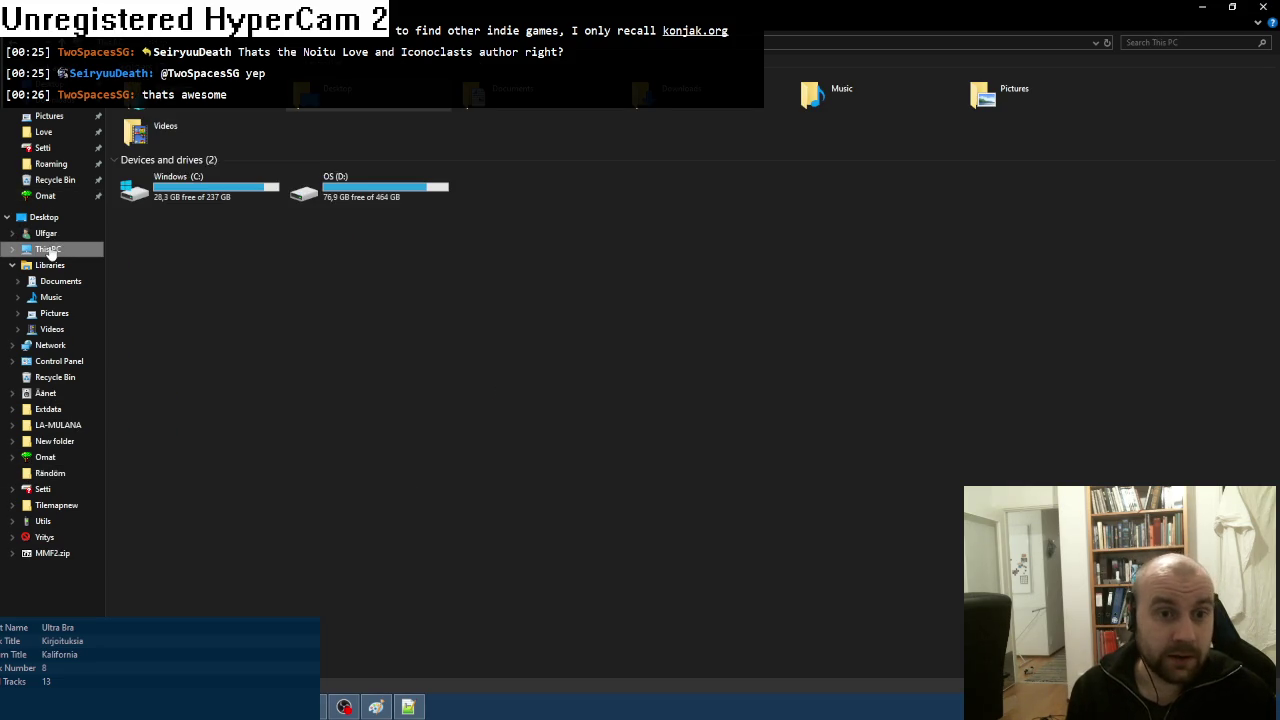
double_click(351, 197)
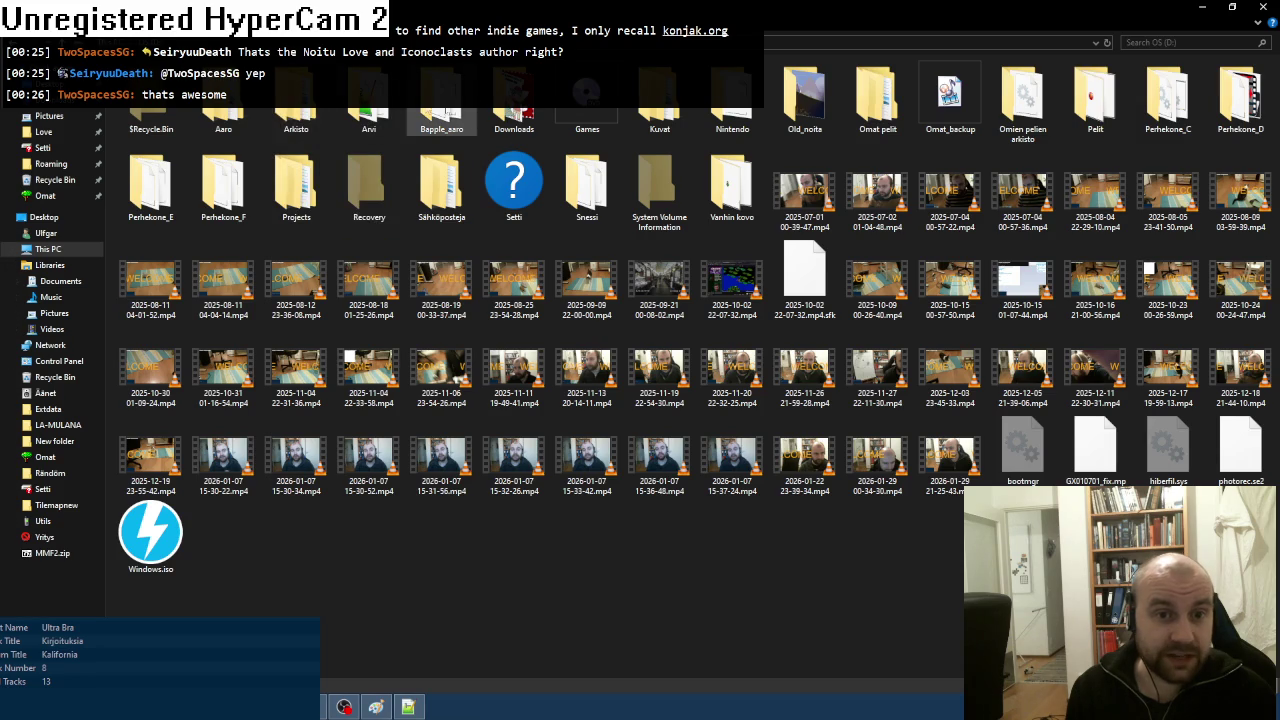
double_click(575, 110)
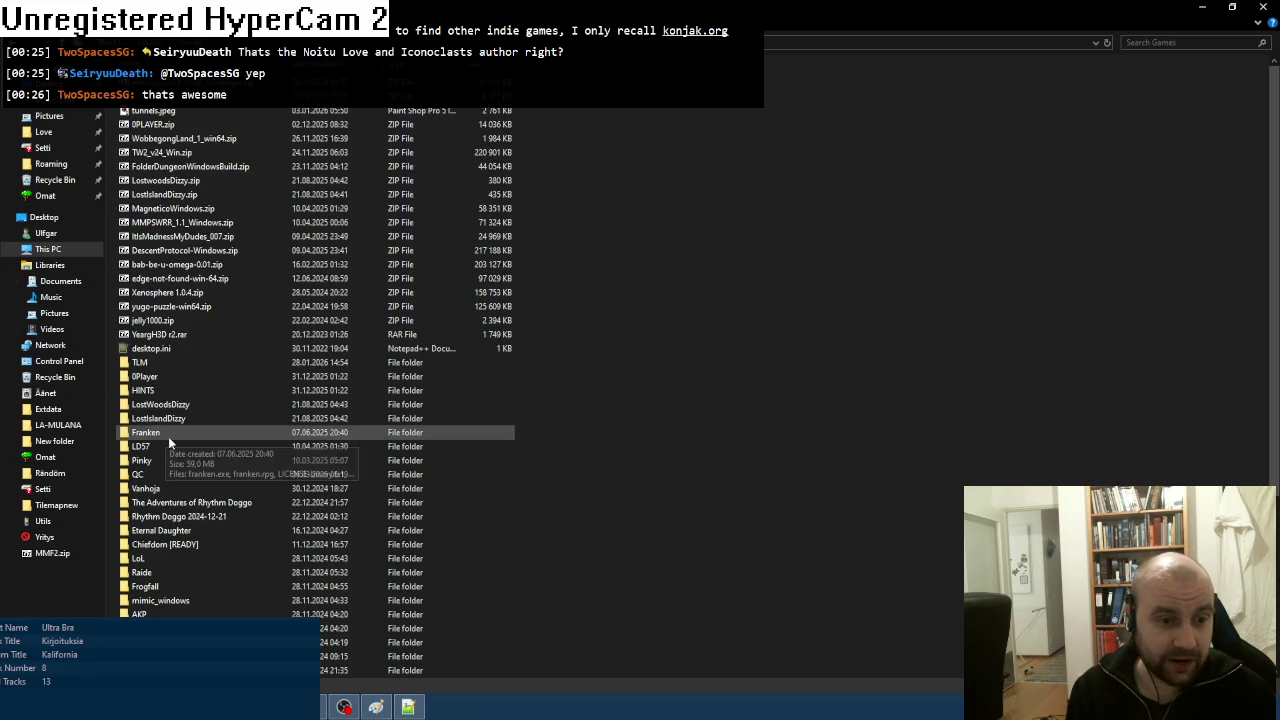
scroll(170, 438, down, 6)
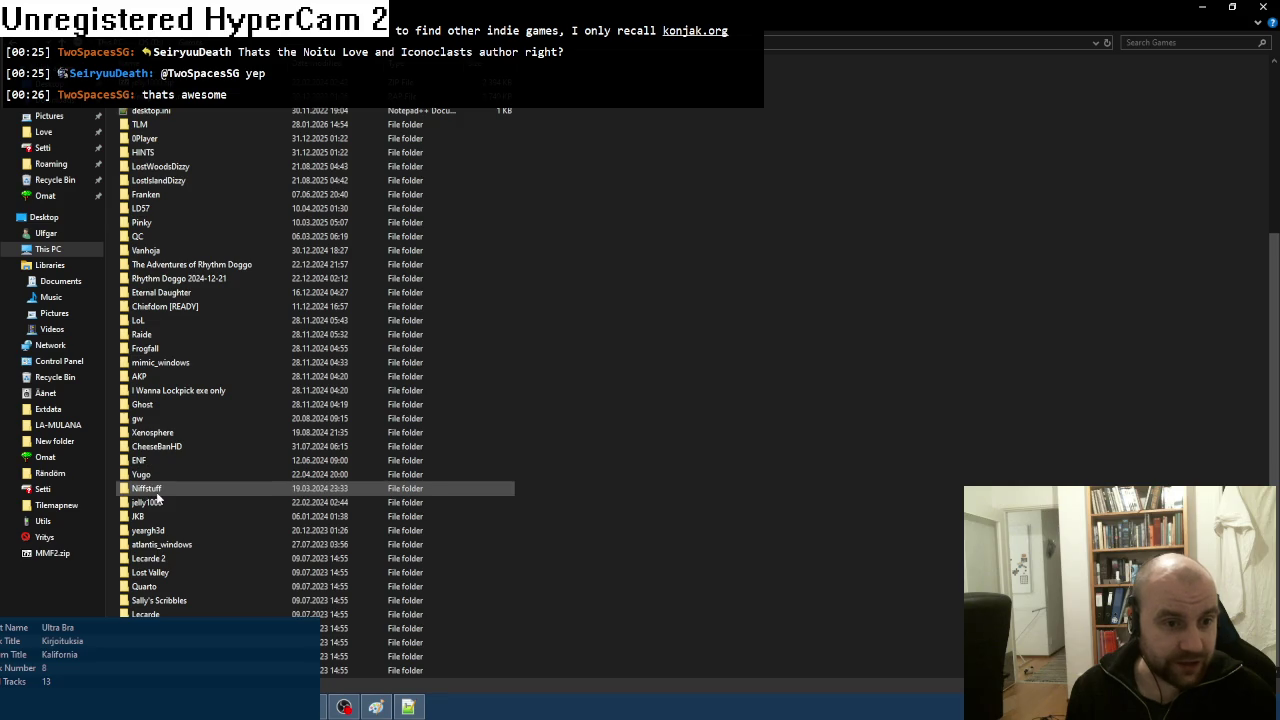
double_click(160, 252)
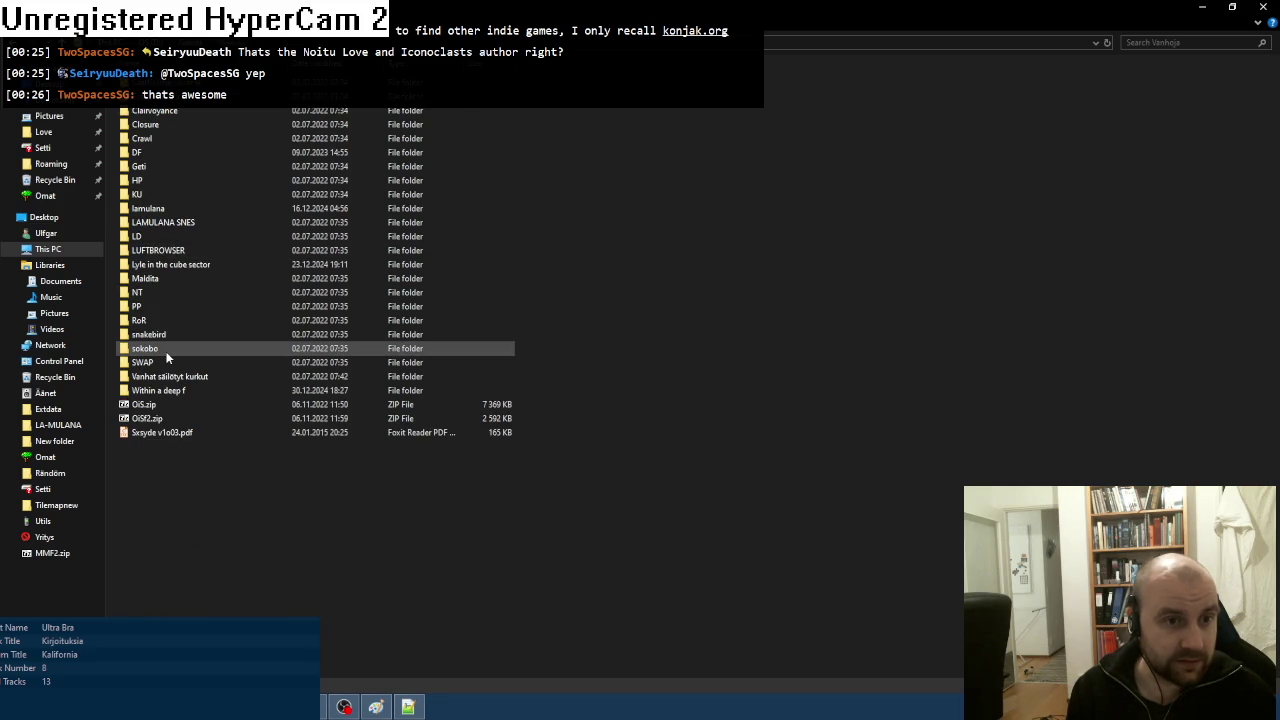
double_click(165, 376)
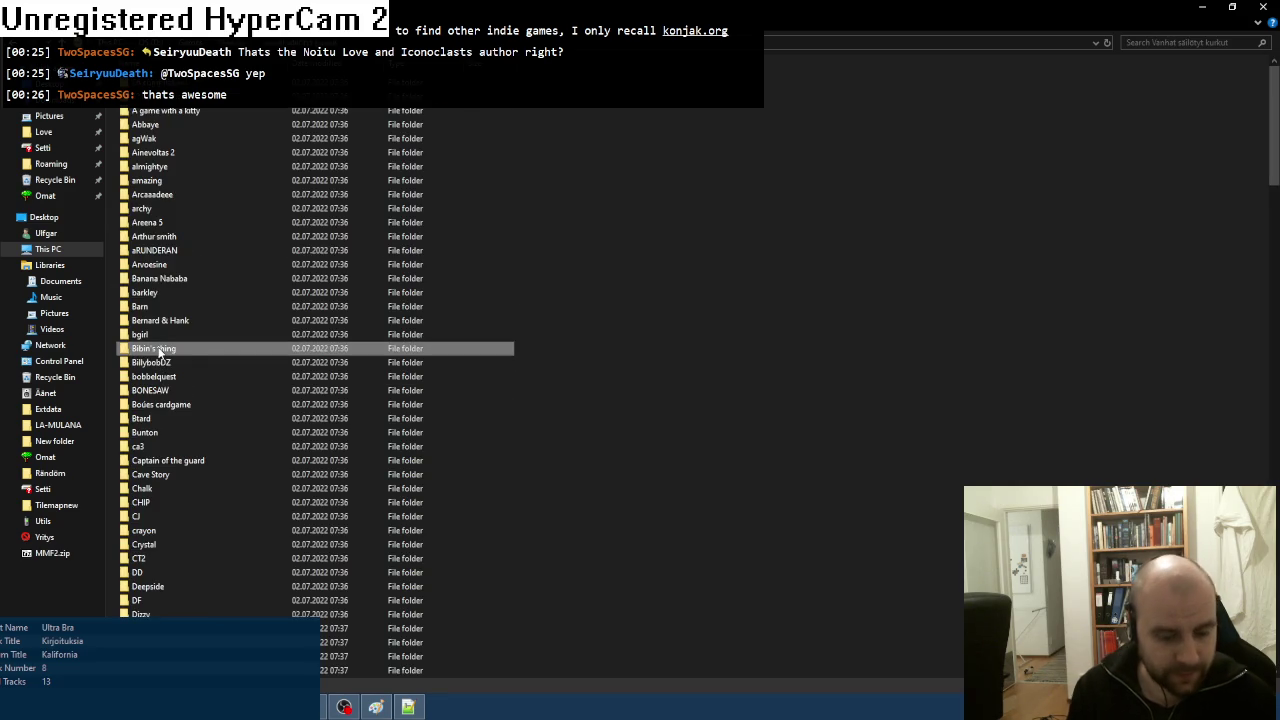
Find the ivory folder, skipping the empty Iconoclast folder, and launch ivory1.exe
scroll(158, 350, down, 10)
scroll(158, 352, up, 2)
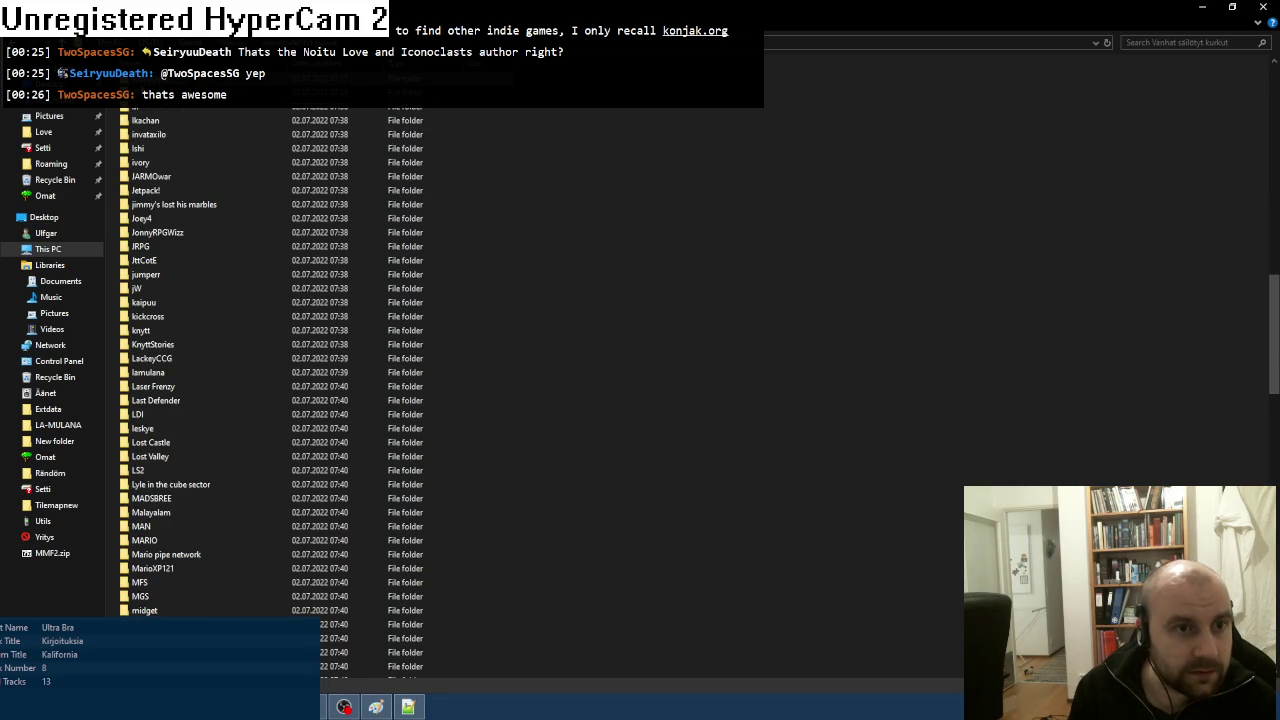
double_click(145, 146)
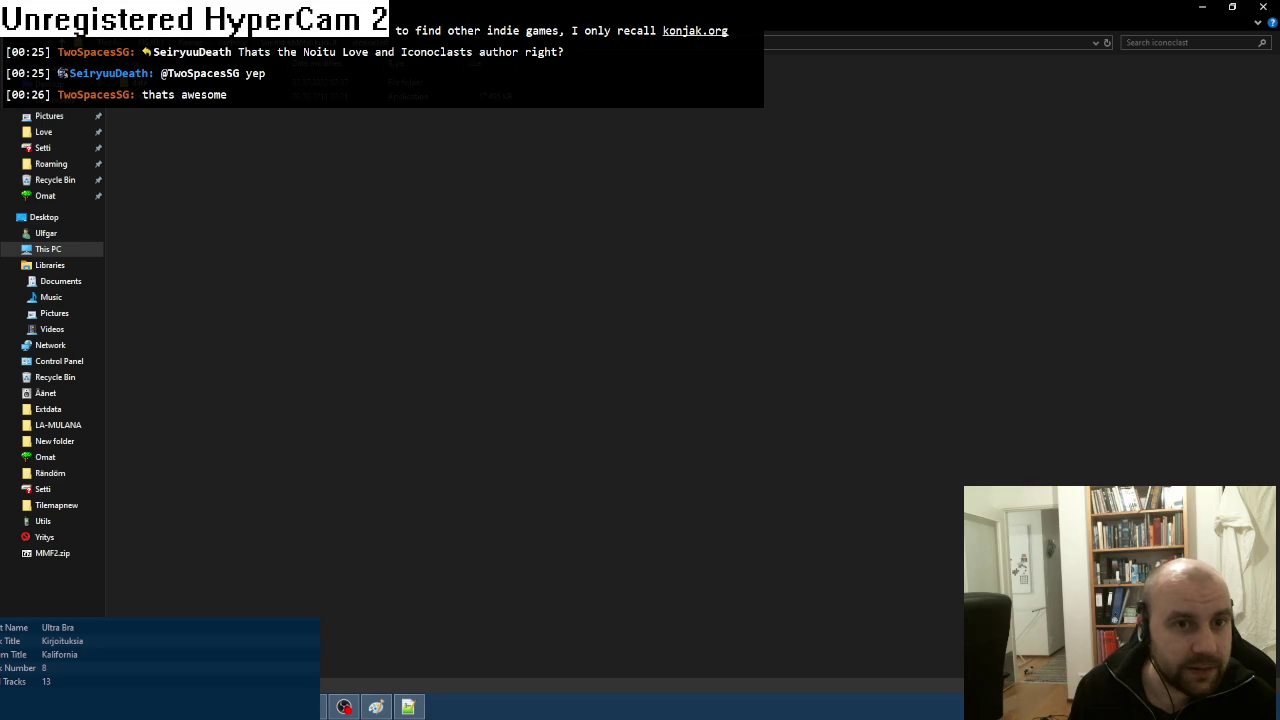
key(alt+Left)
scroll(163, 209, down, 2)
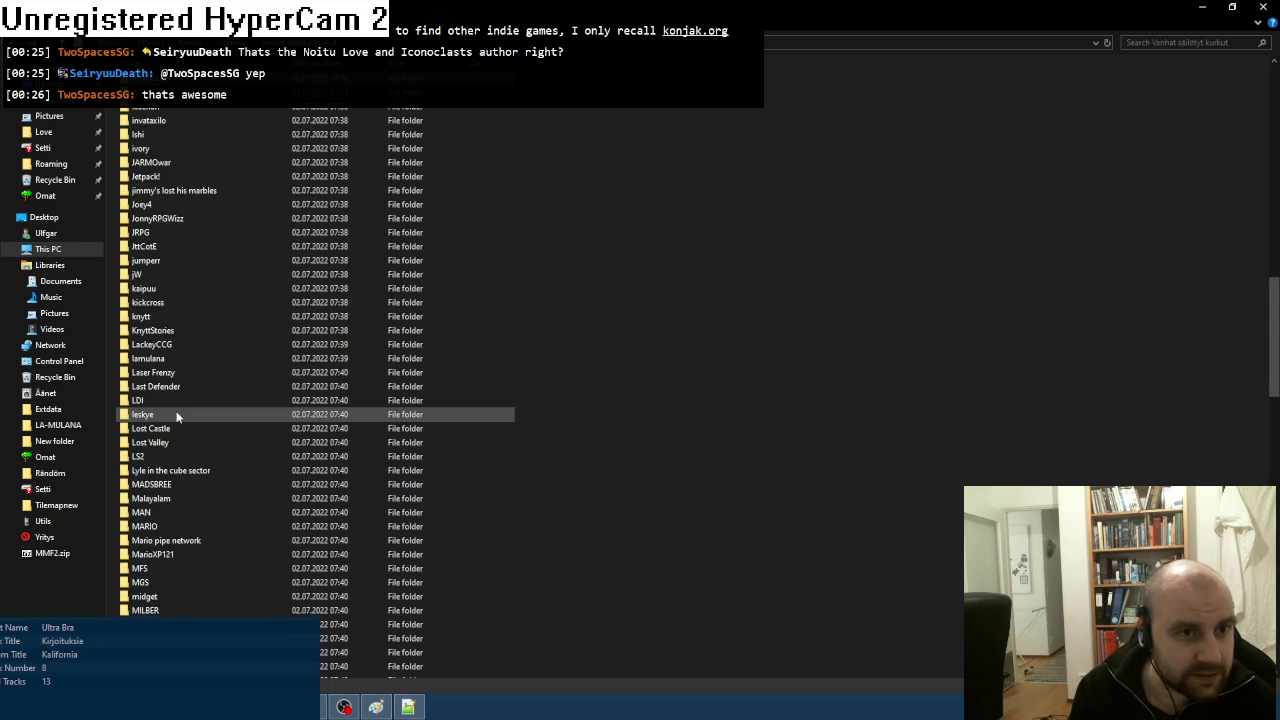
double_click(155, 147)
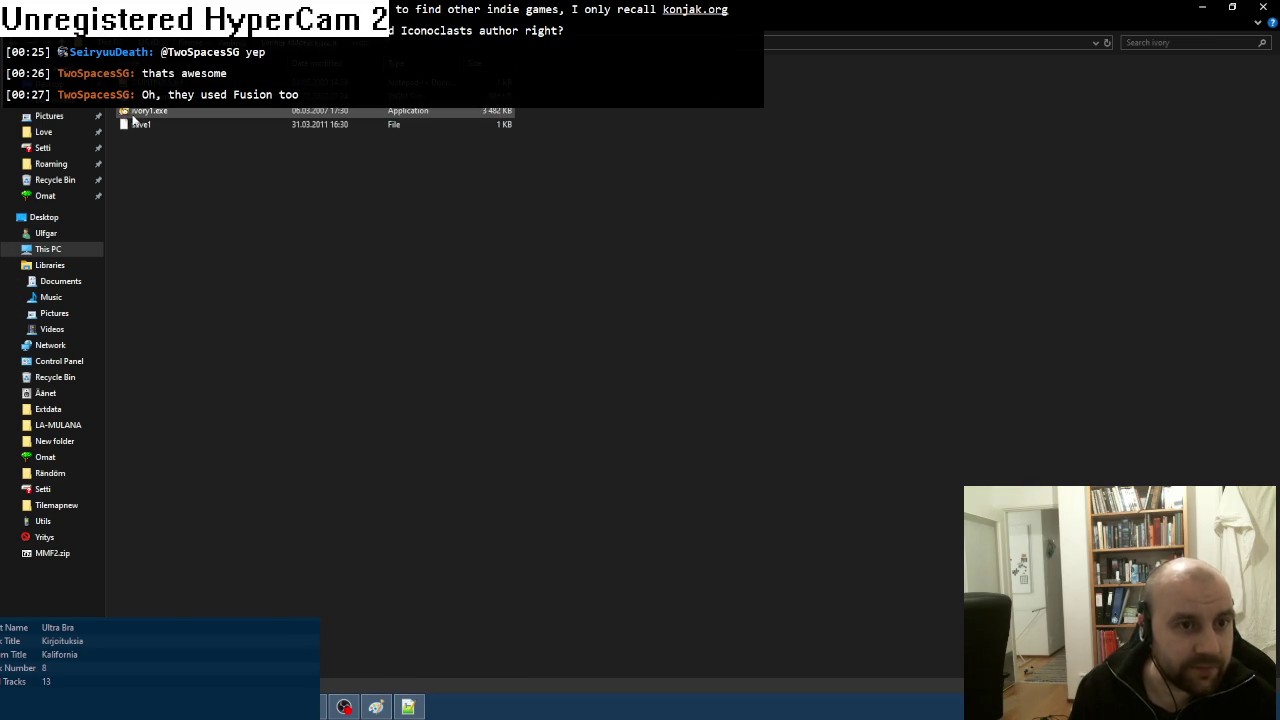
double_click(125, 114)
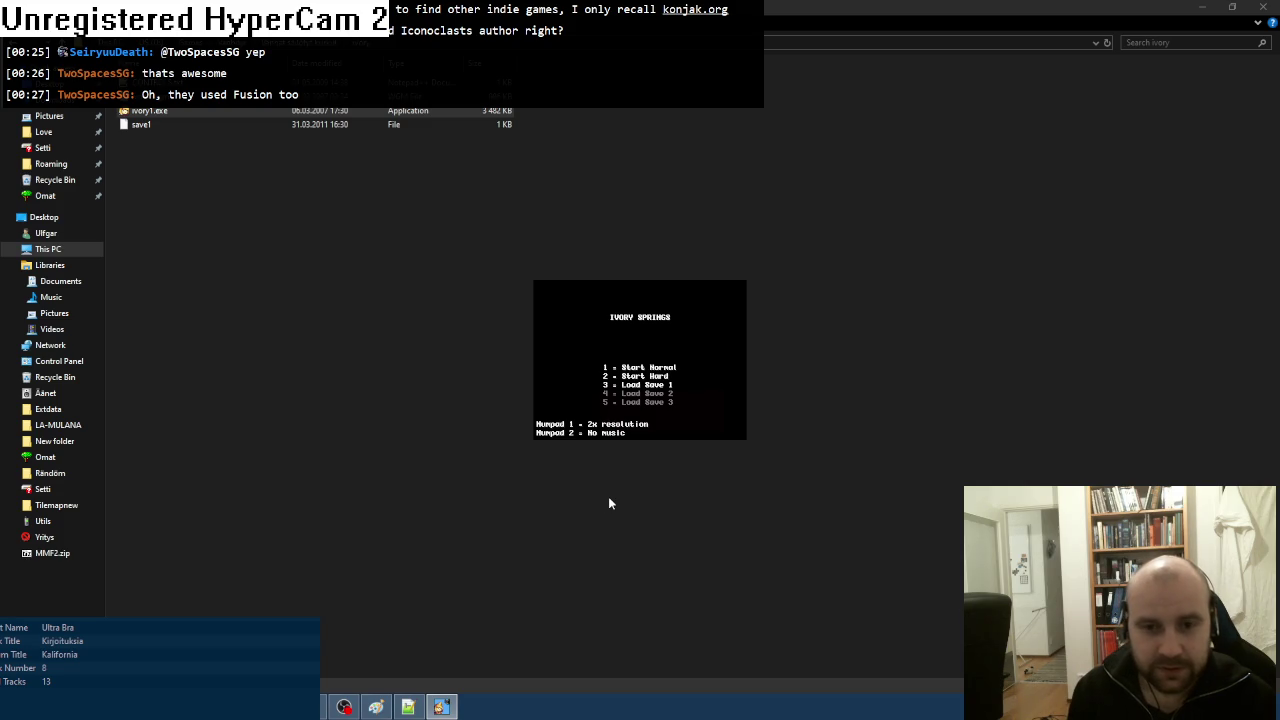
Start a normal game of Ivory Springs with 1, then quit it with Alt+F4
key(1)
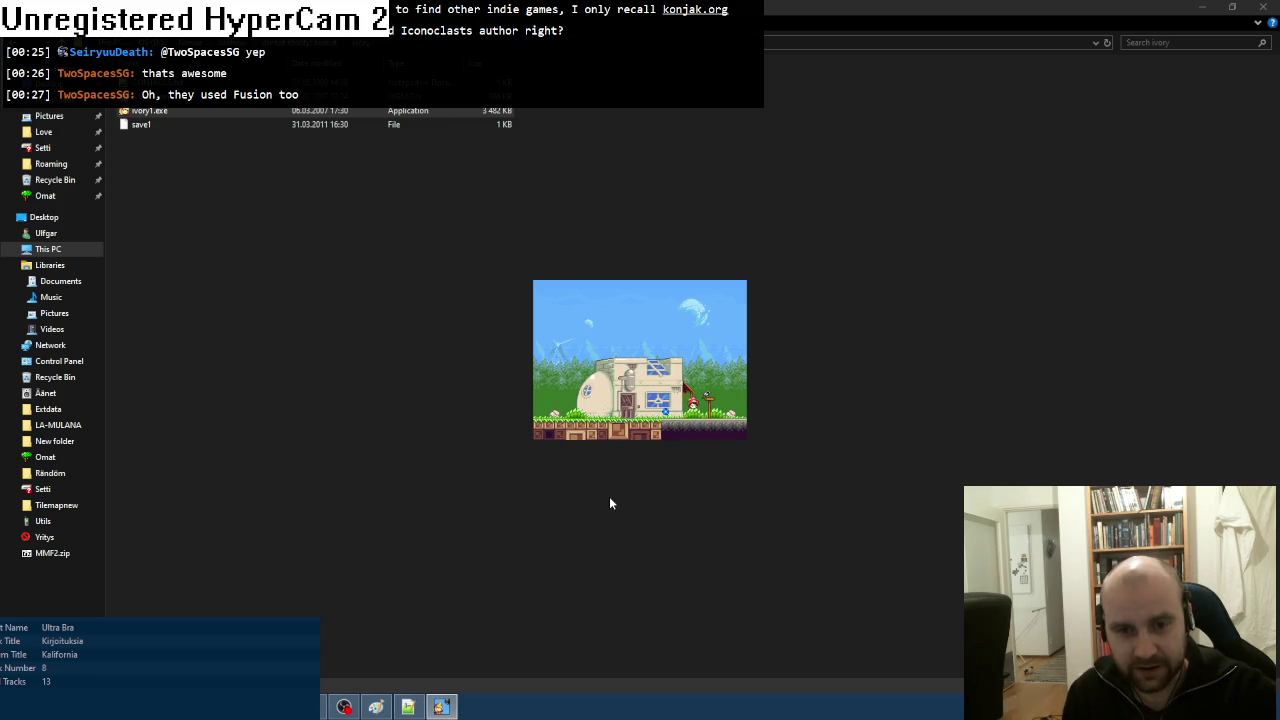
key(alt+F4)
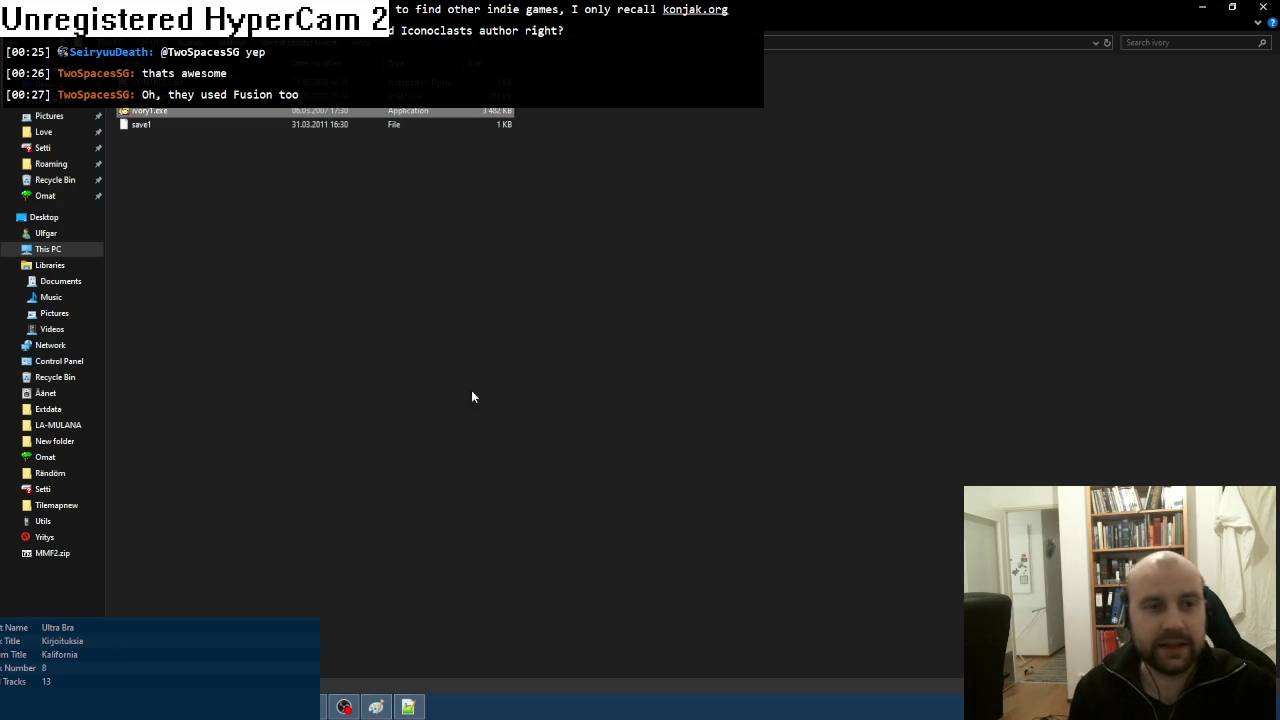
Go up two folders to Vanhoja and switch to the Paint to-do drawing
key(alt+Up)
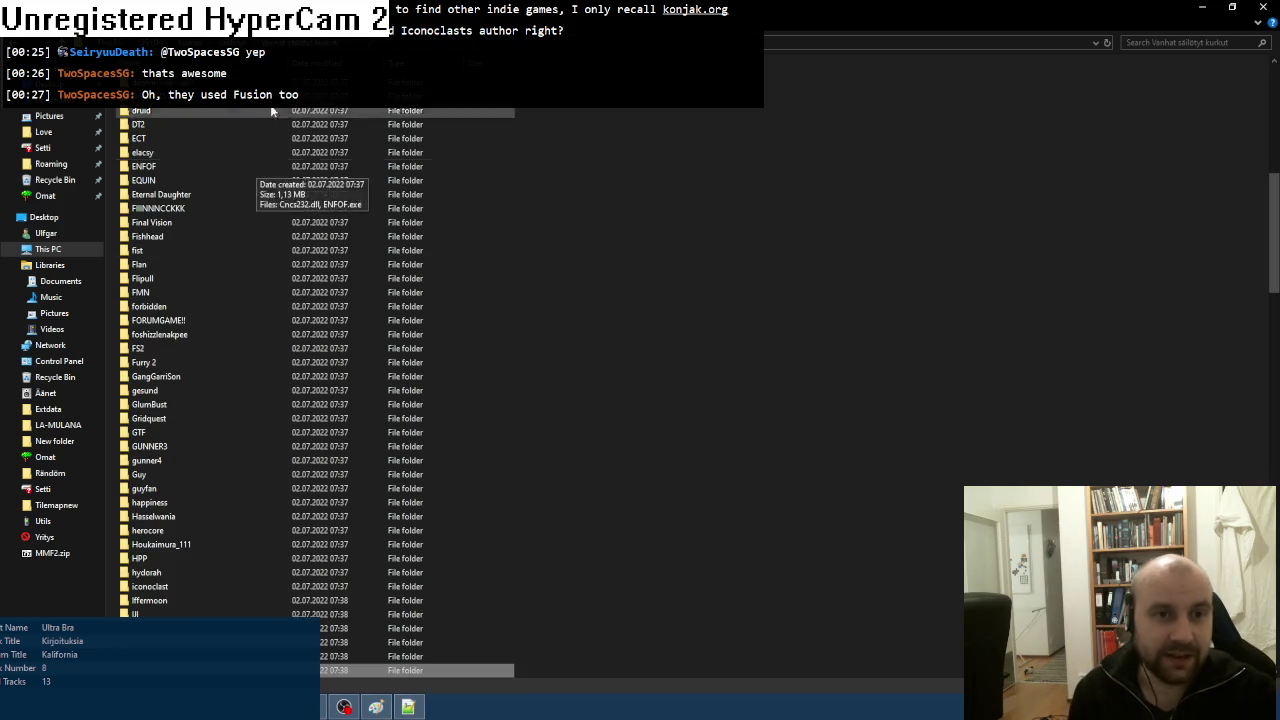
key(alt+Up)
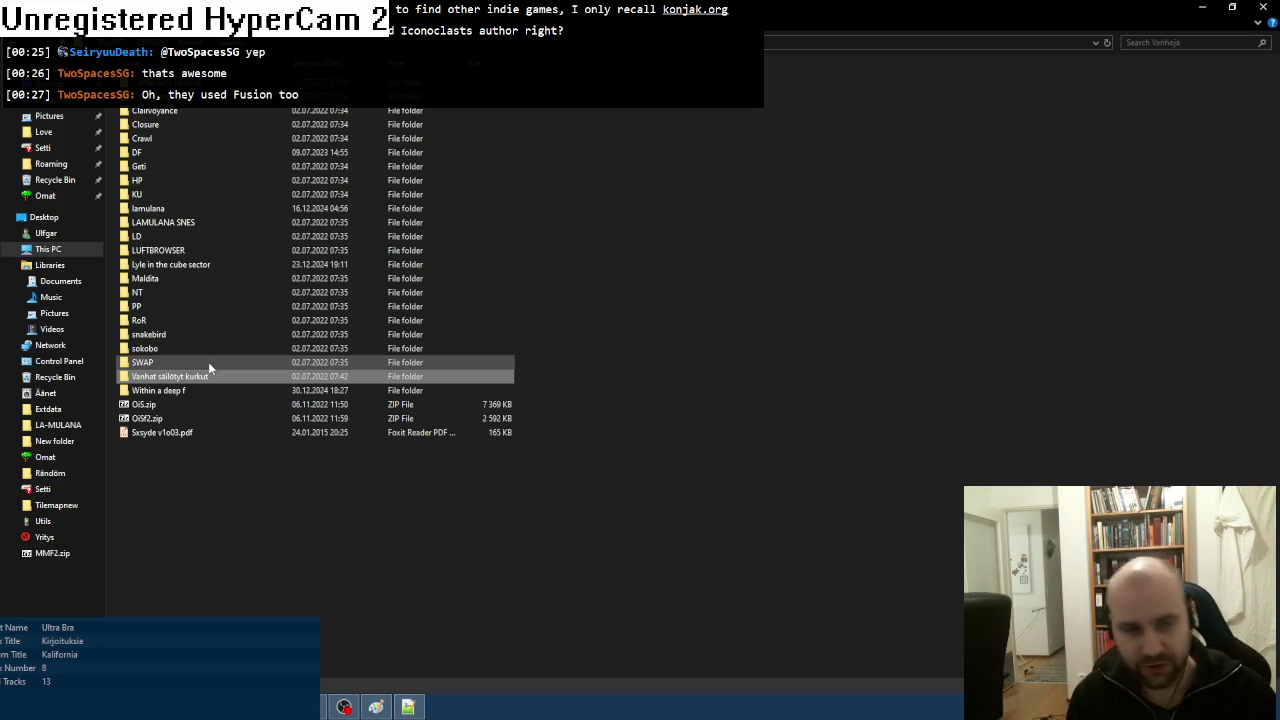
click(381, 695)
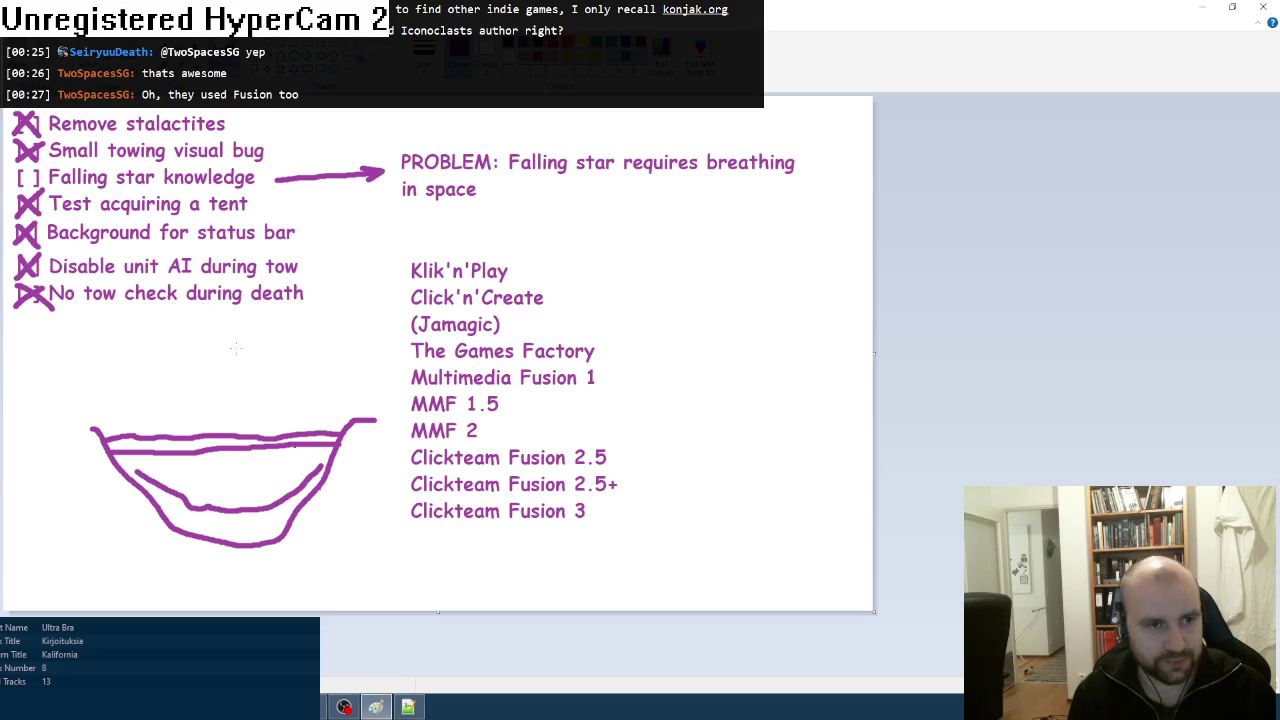
Bring foobar2000 forward and collapse the Kalifornia album and Ultra Bra artist folders
click(376, 707)
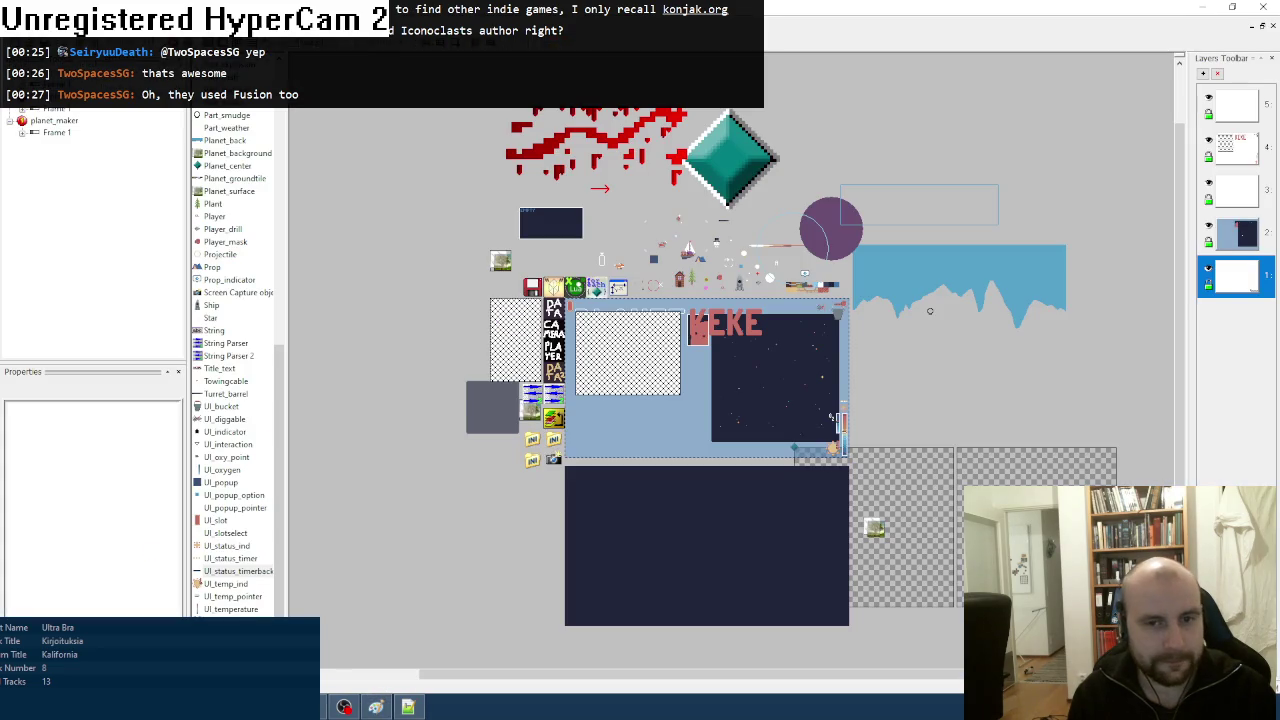
key(alt+Tab)
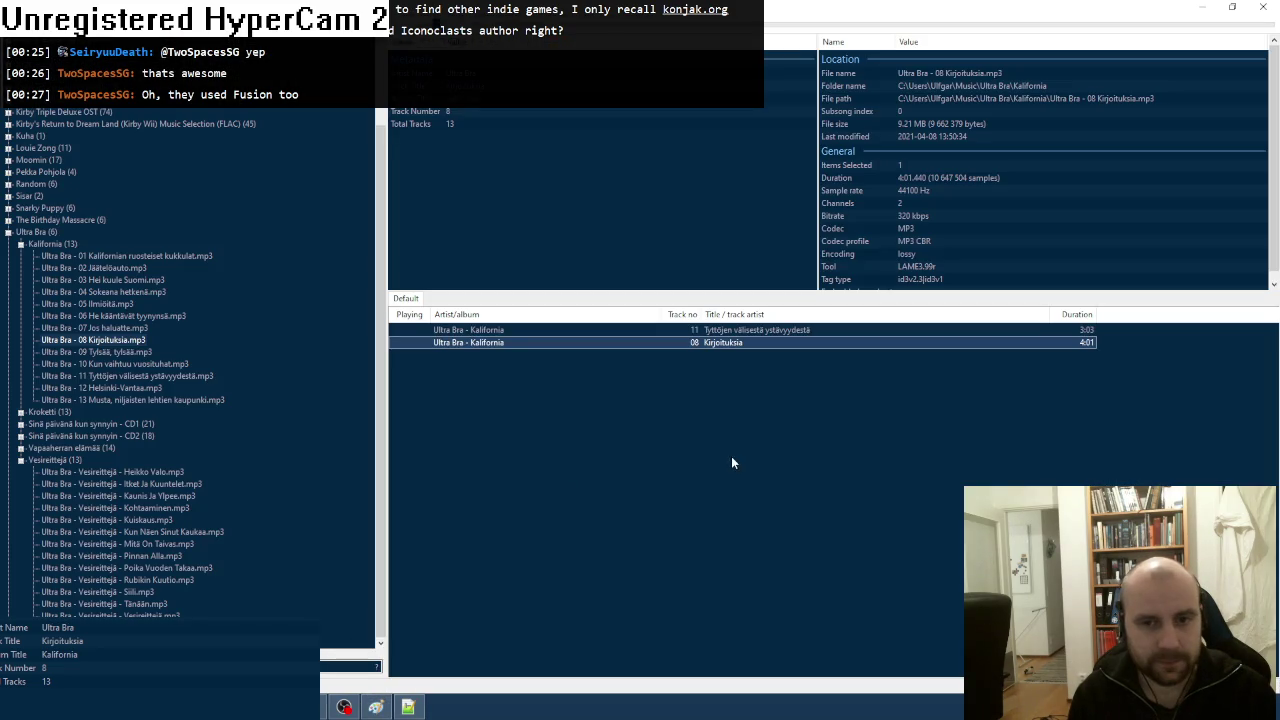
click(20, 244)
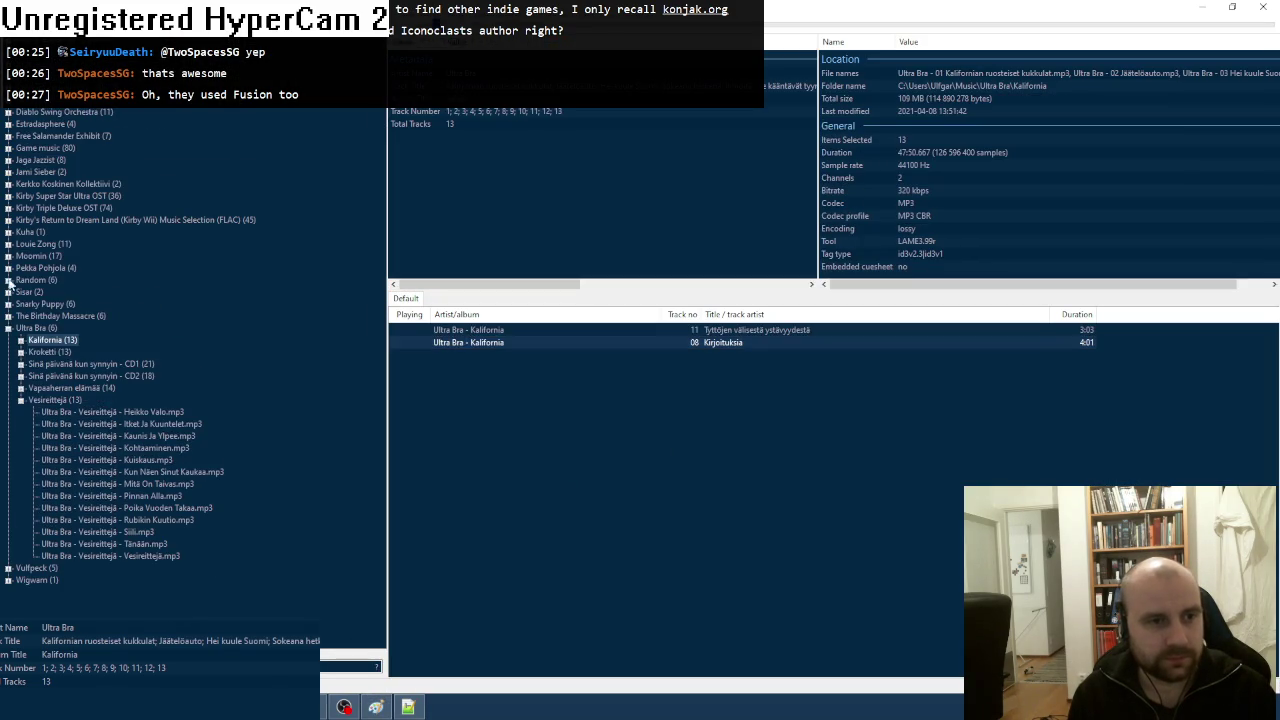
click(8, 329)
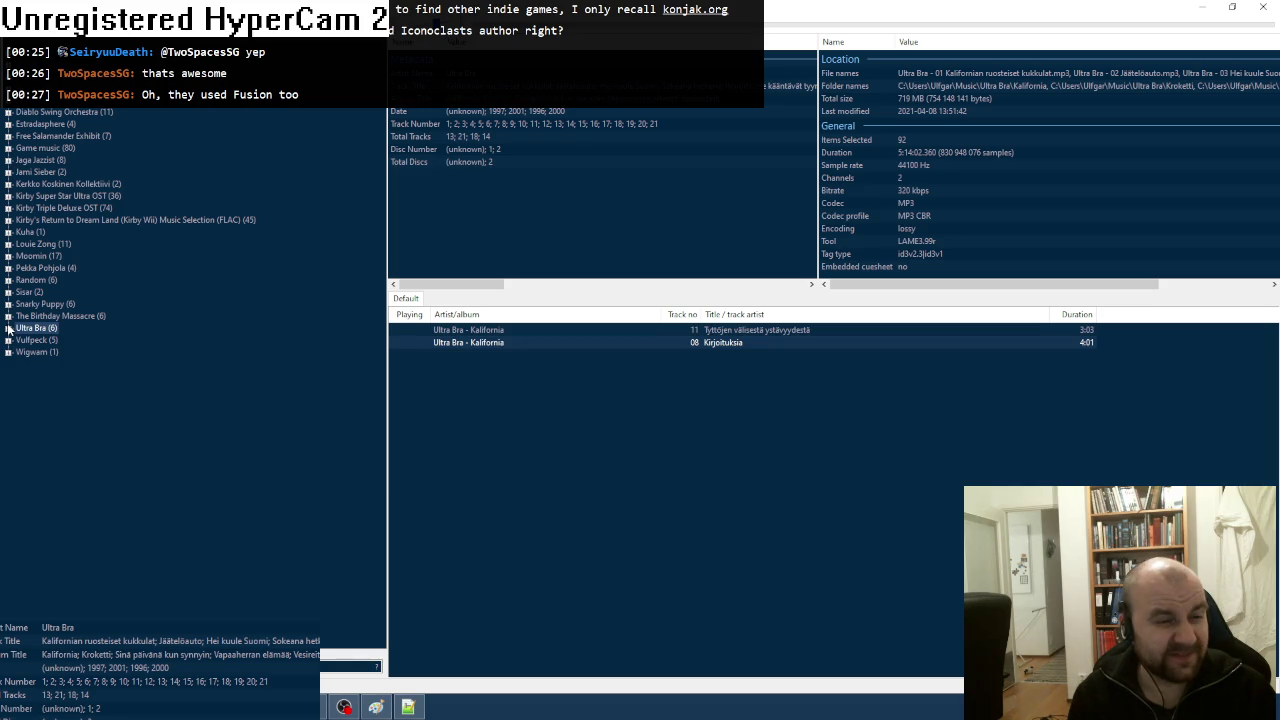
Expand Louie Zong, drag RAT TAXI track 01 TRAFFIC JAM into the playlist and play it
click(8, 244)
mouse_move(90, 258)
mouse_down()
mouse_move(211, 326)
mouse_move(531, 356)
mouse_up()
double_click(531, 356)
Collapse Louie Zong, peek at the Kuha entry, and expand the CMX artist's albums
click(7, 246)
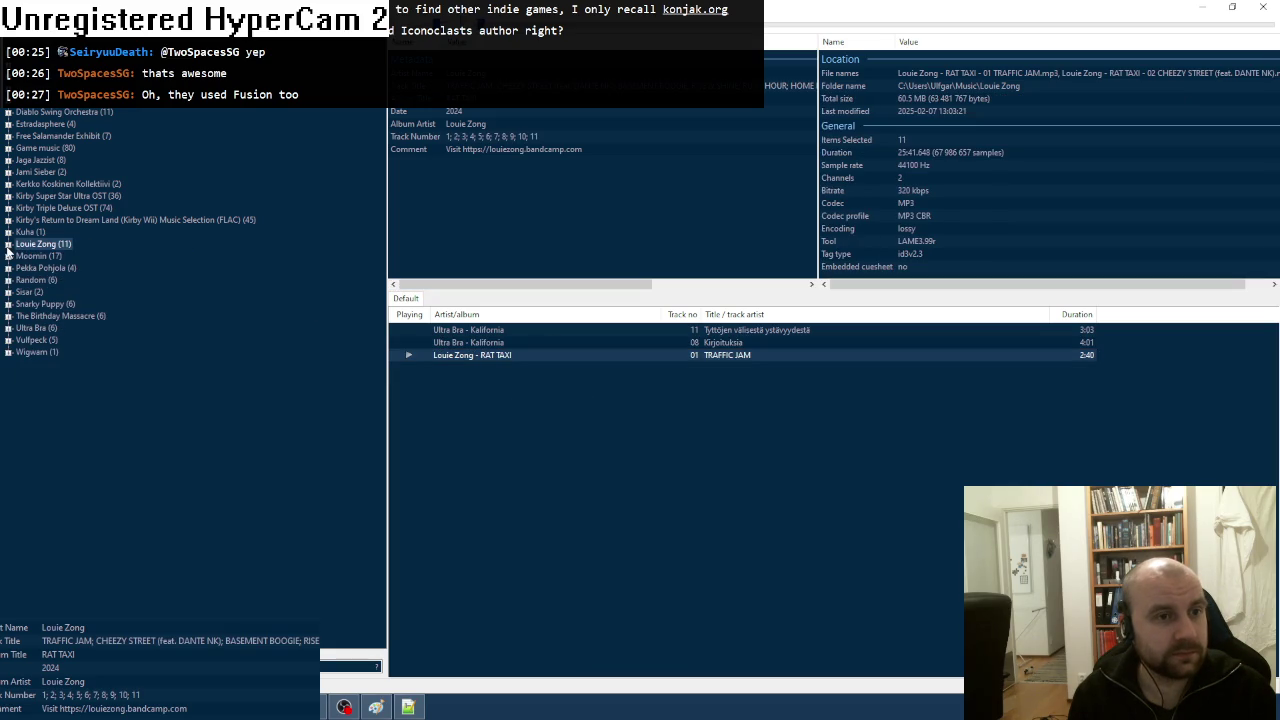
click(8, 233)
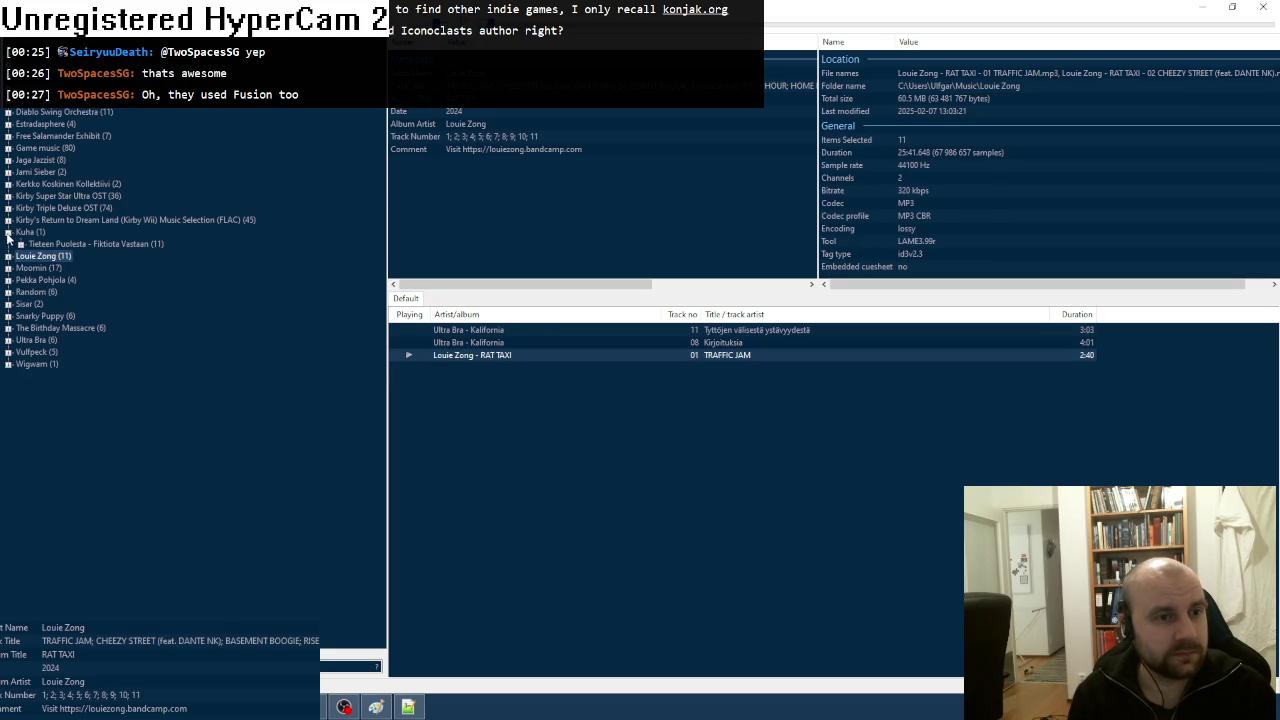
click(8, 233)
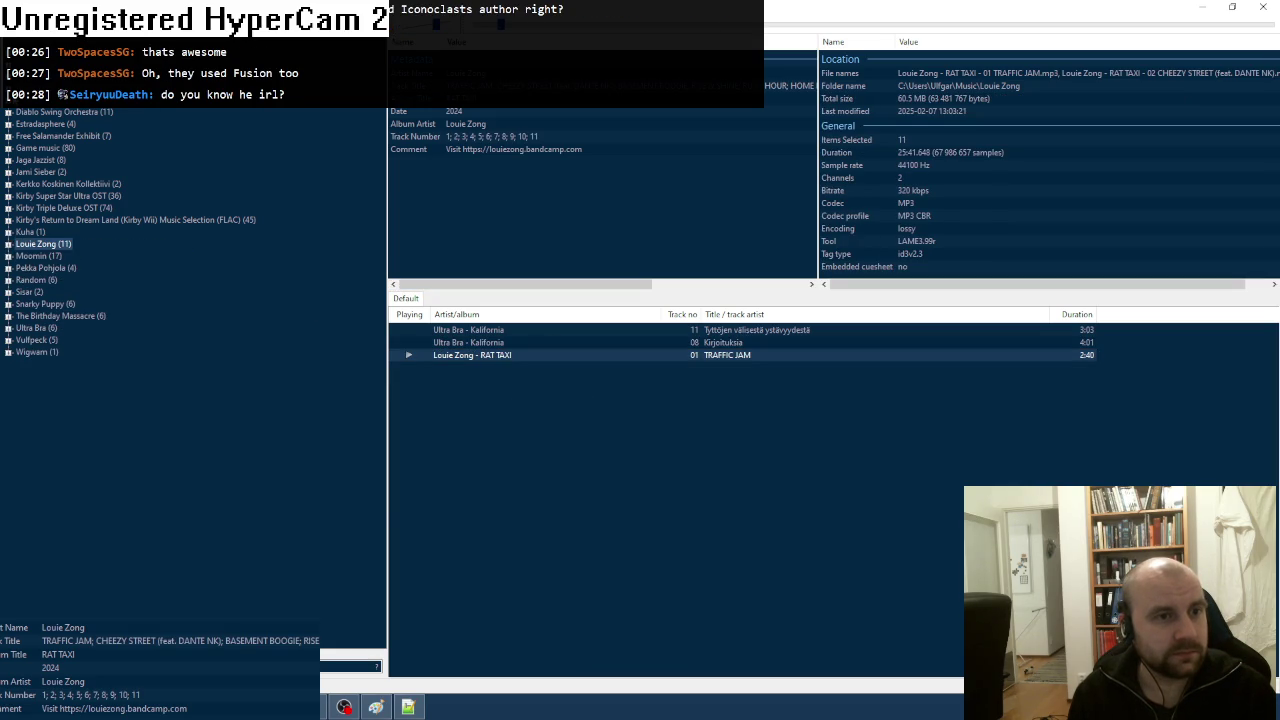
click(7, 103)
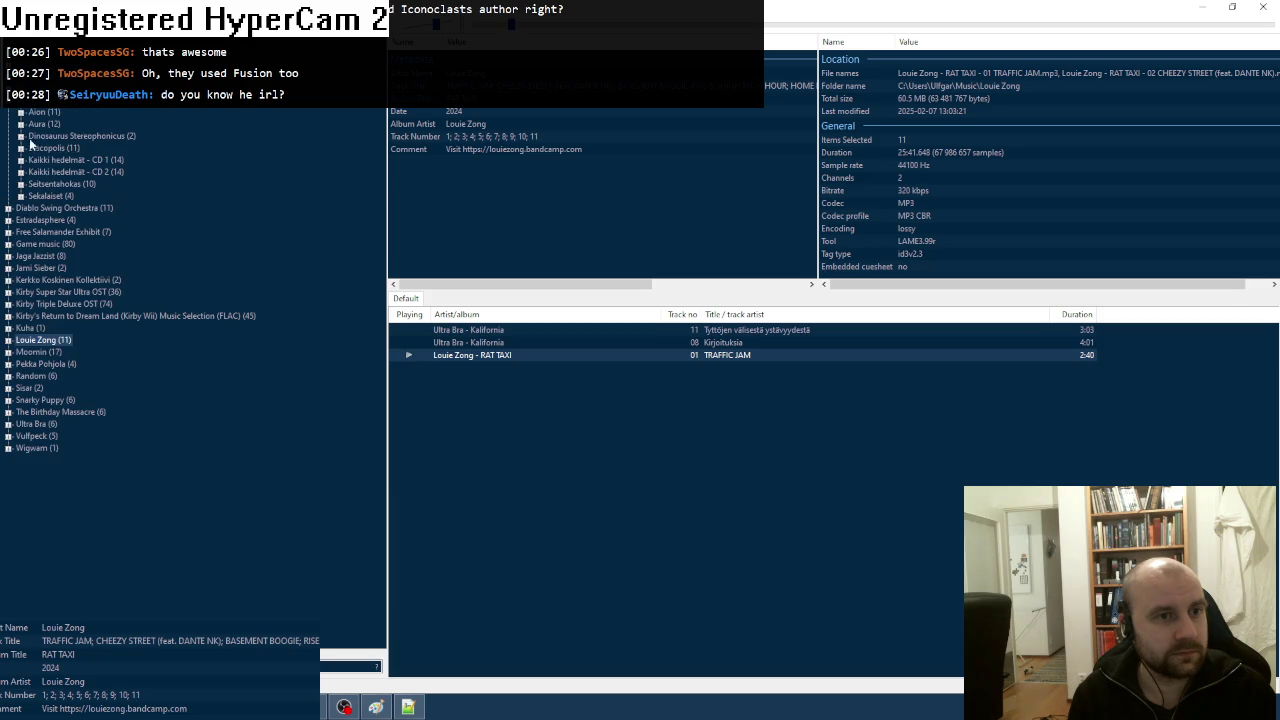
From CMX Seitsentahokas, queue Luotisuora, Me tulemme kaikkialta and En tahdo nähdä enää yhtään alastonta
click(21, 184)
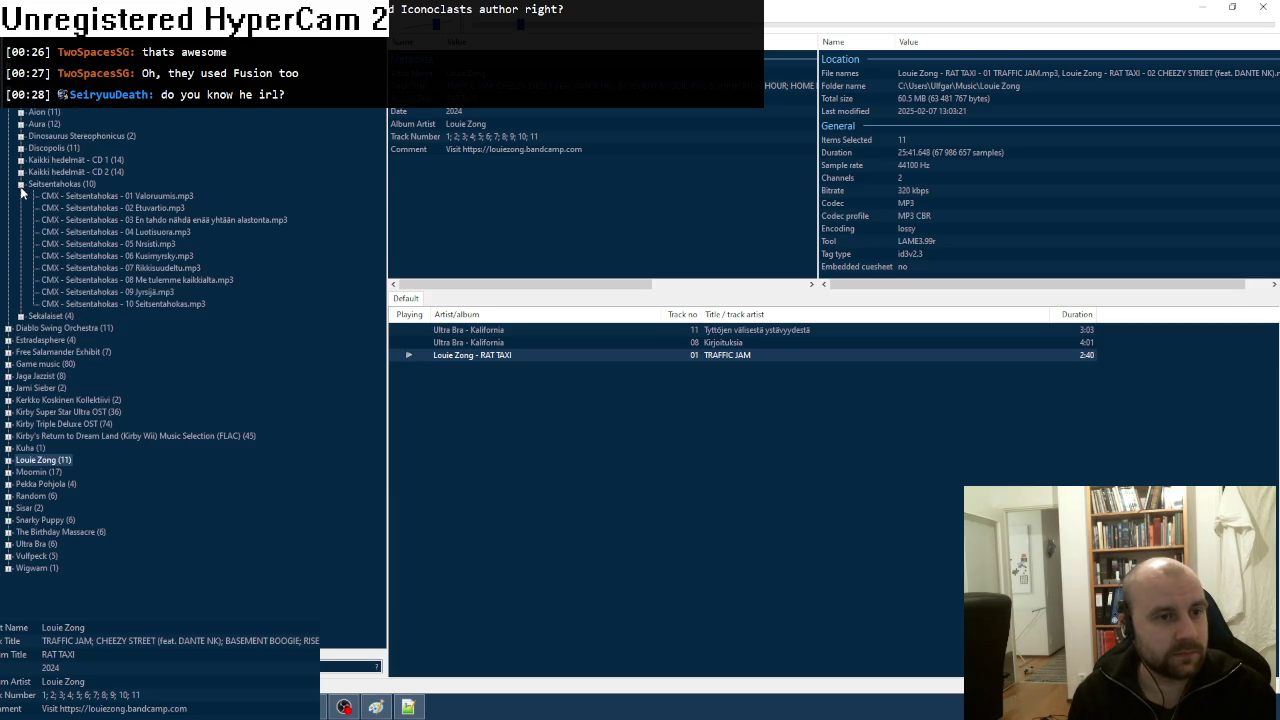
double_click(104, 233)
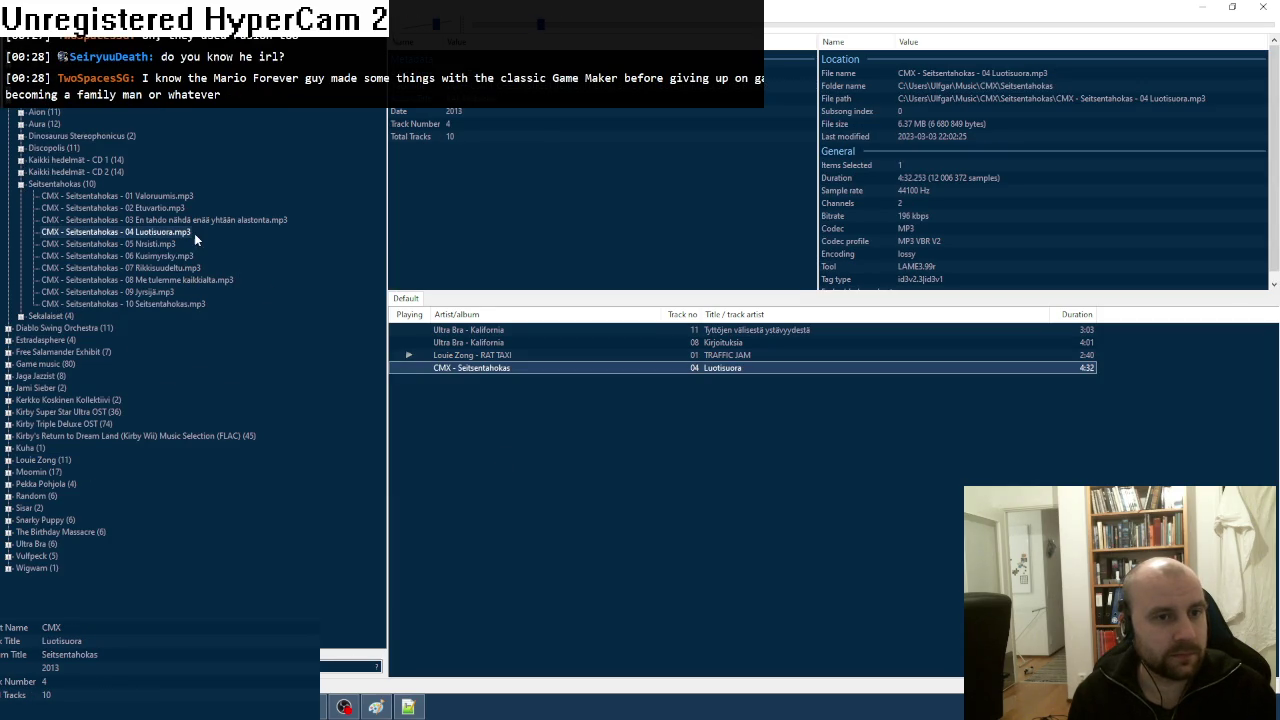
drag(200, 228, 503, 451)
mouse_move(218, 283)
mouse_down()
mouse_move(590, 378)
mouse_move(589, 367)
mouse_up()
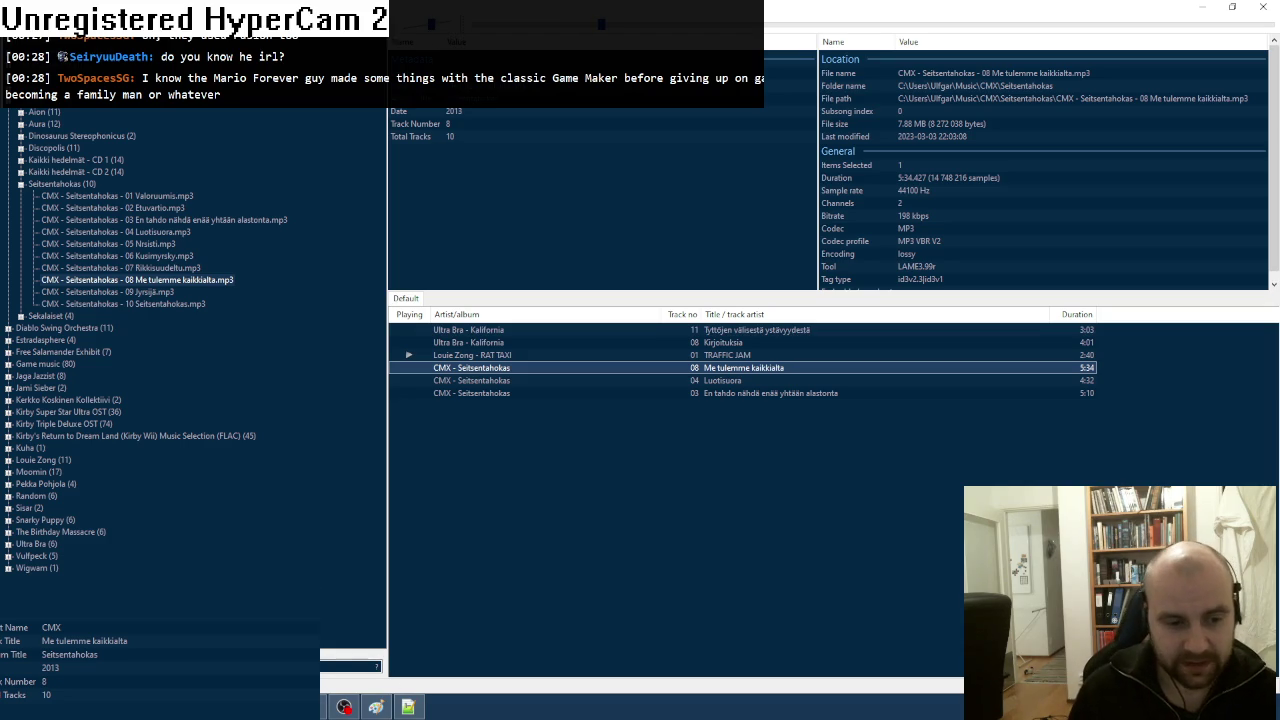
key(alt+Tab)
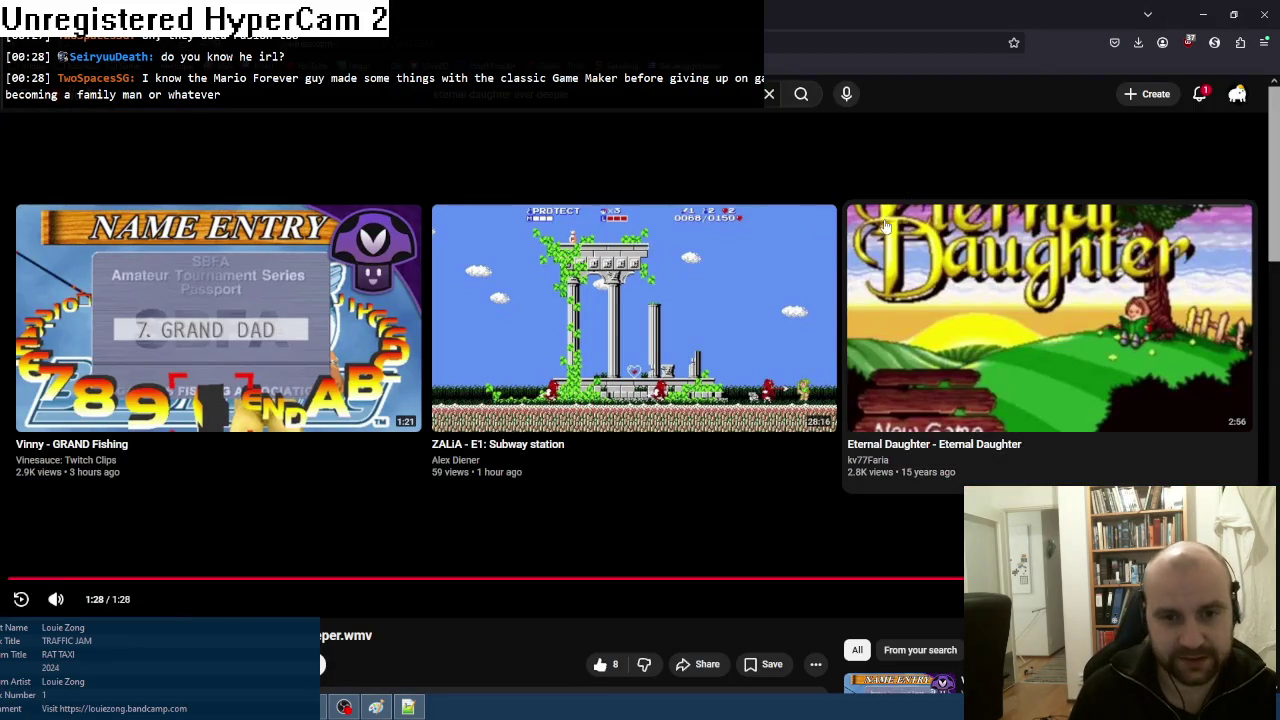
Close the browser, clear the playlist selection, and return to the Fusion editor
click(1263, 21)
click(441, 397)
key(alt+Tab)
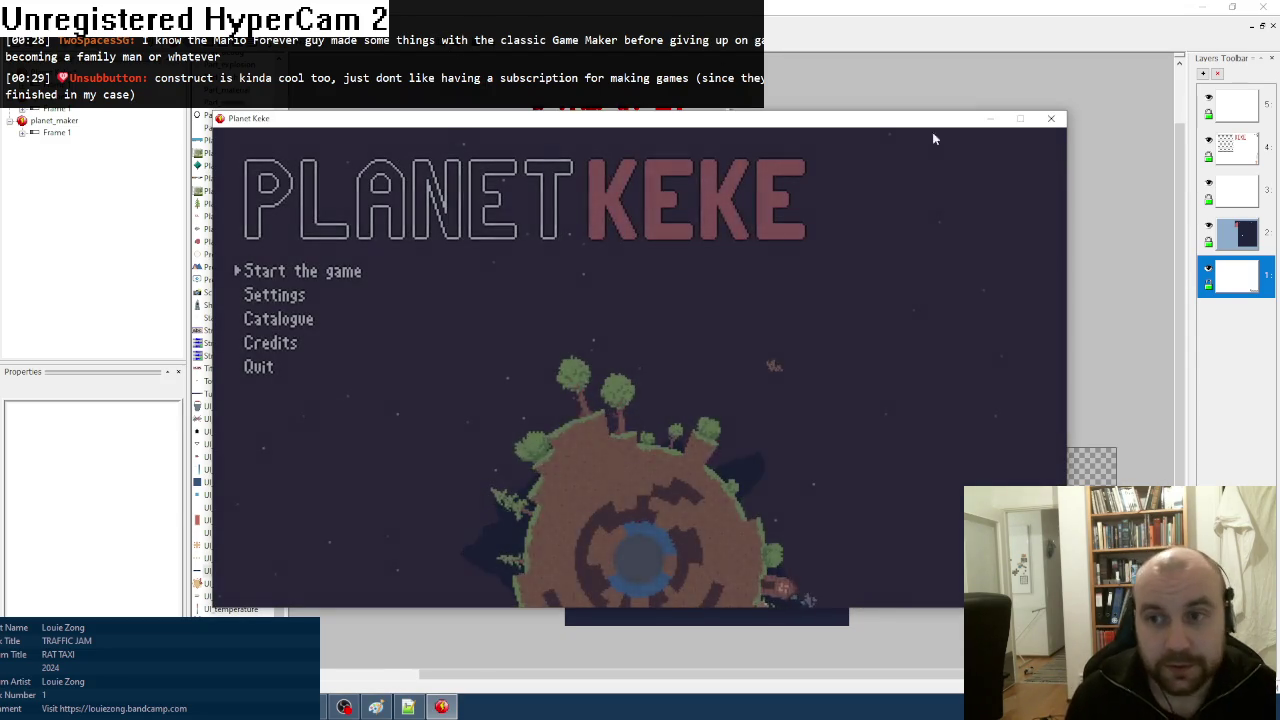
Close the Planet Keke test run and open the character's sprite in the image editor
click(1051, 118)
click(376, 707)
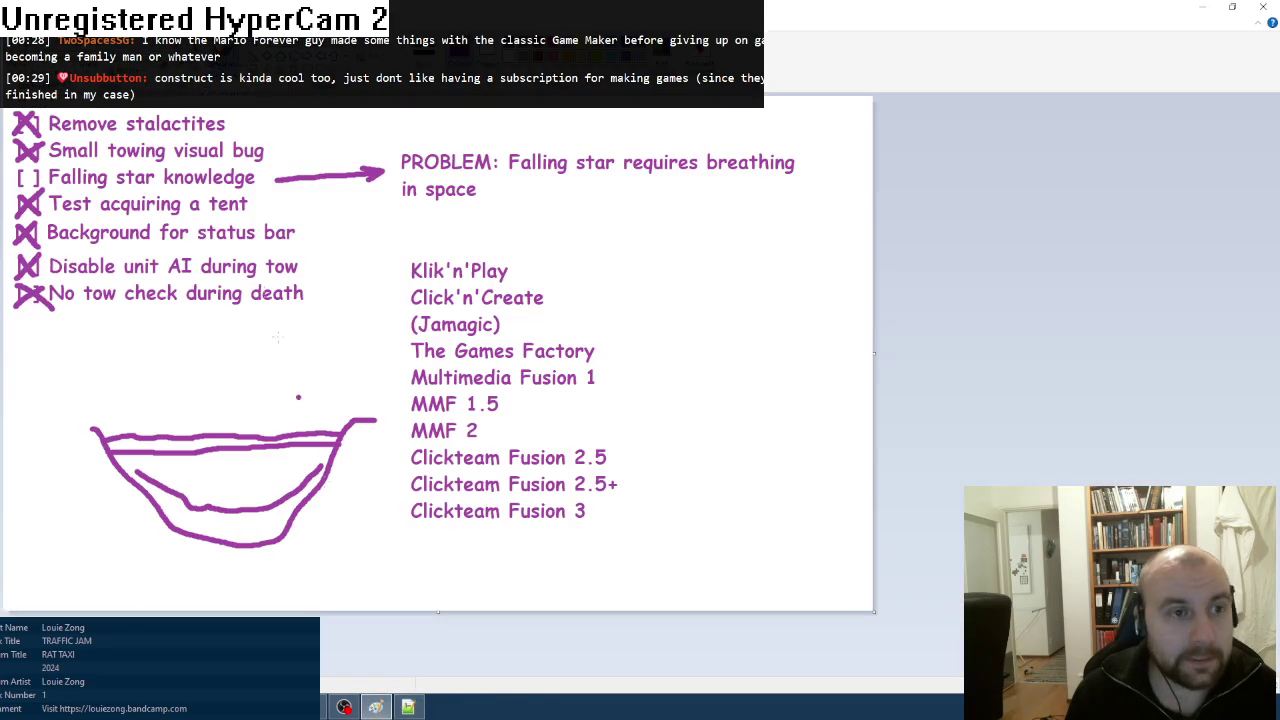
click(376, 707)
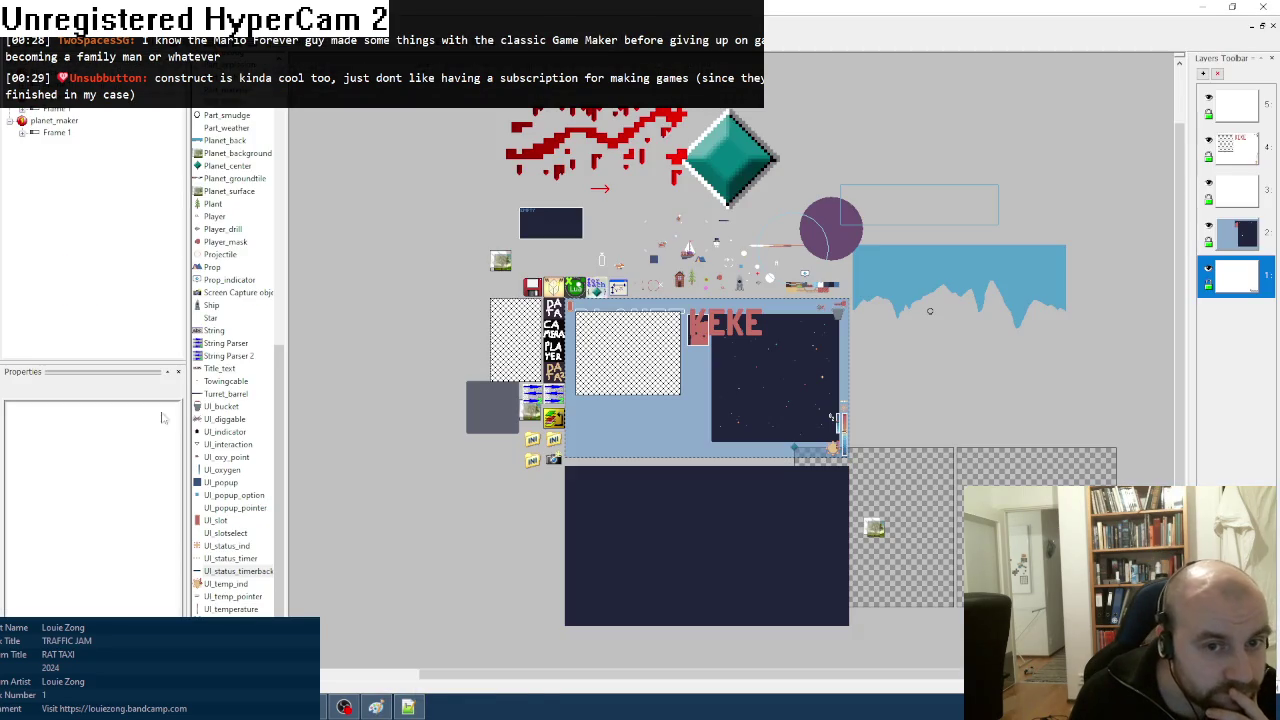
double_click(716, 250)
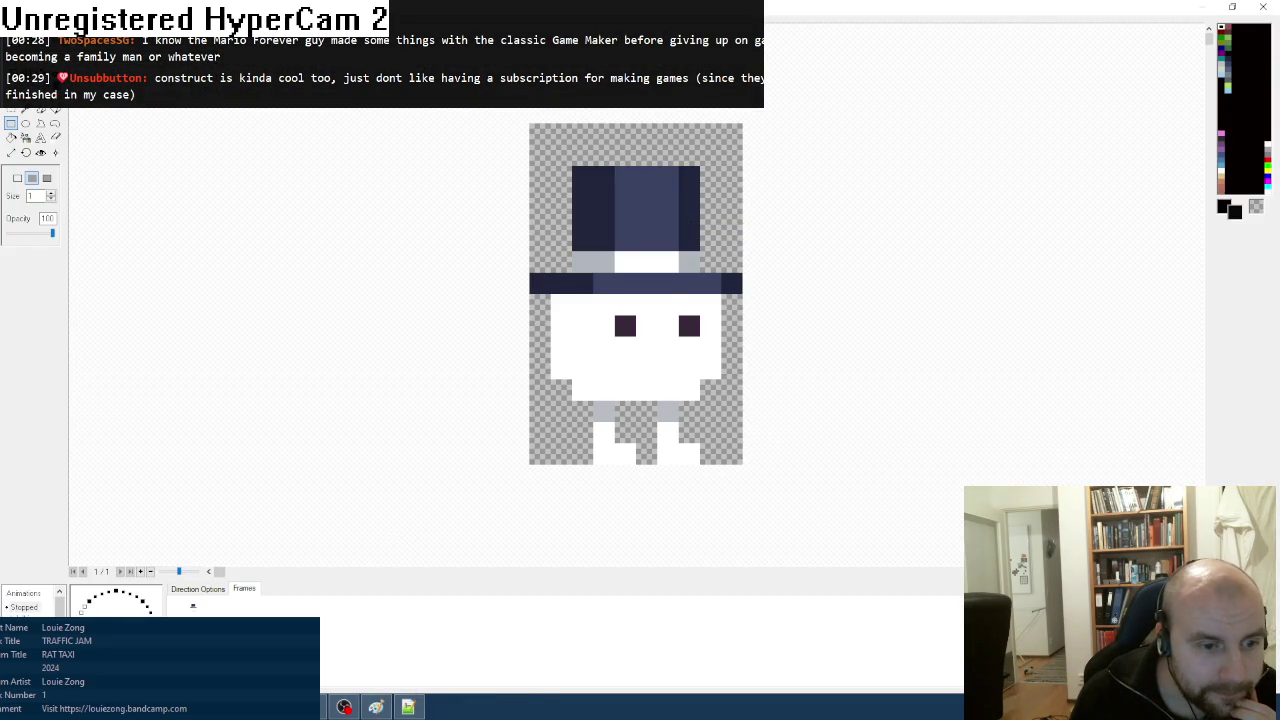
Browse the character's hat costume variants and settle on the cap costume
click(148, 602)
click(150, 606)
click(145, 610)
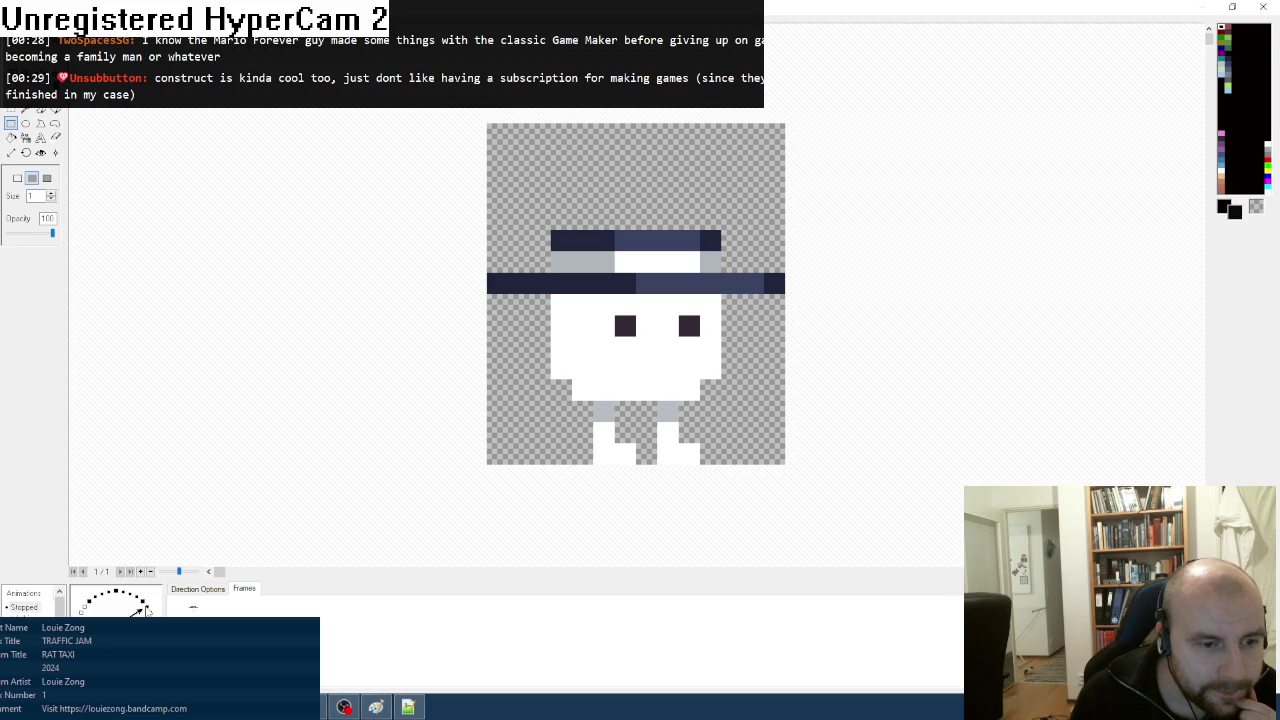
click(142, 606)
click(131, 604)
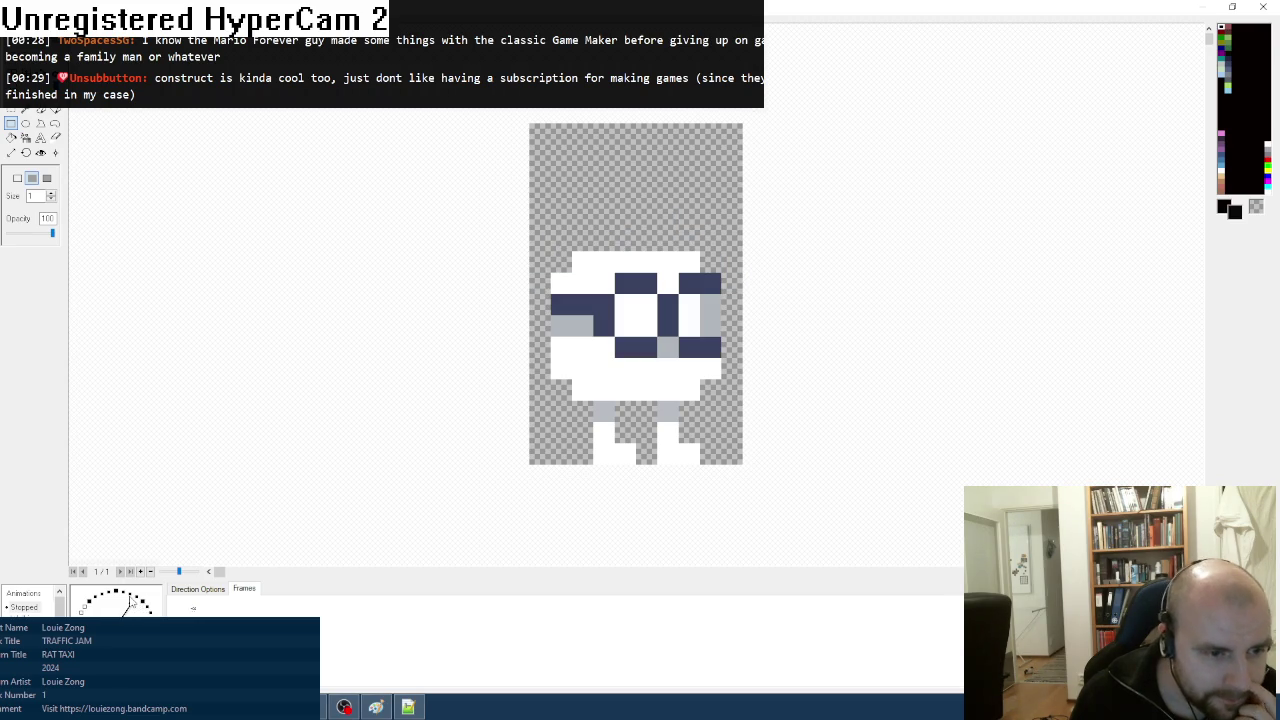
click(128, 604)
click(126, 600)
click(101, 605)
click(104, 603)
click(111, 600)
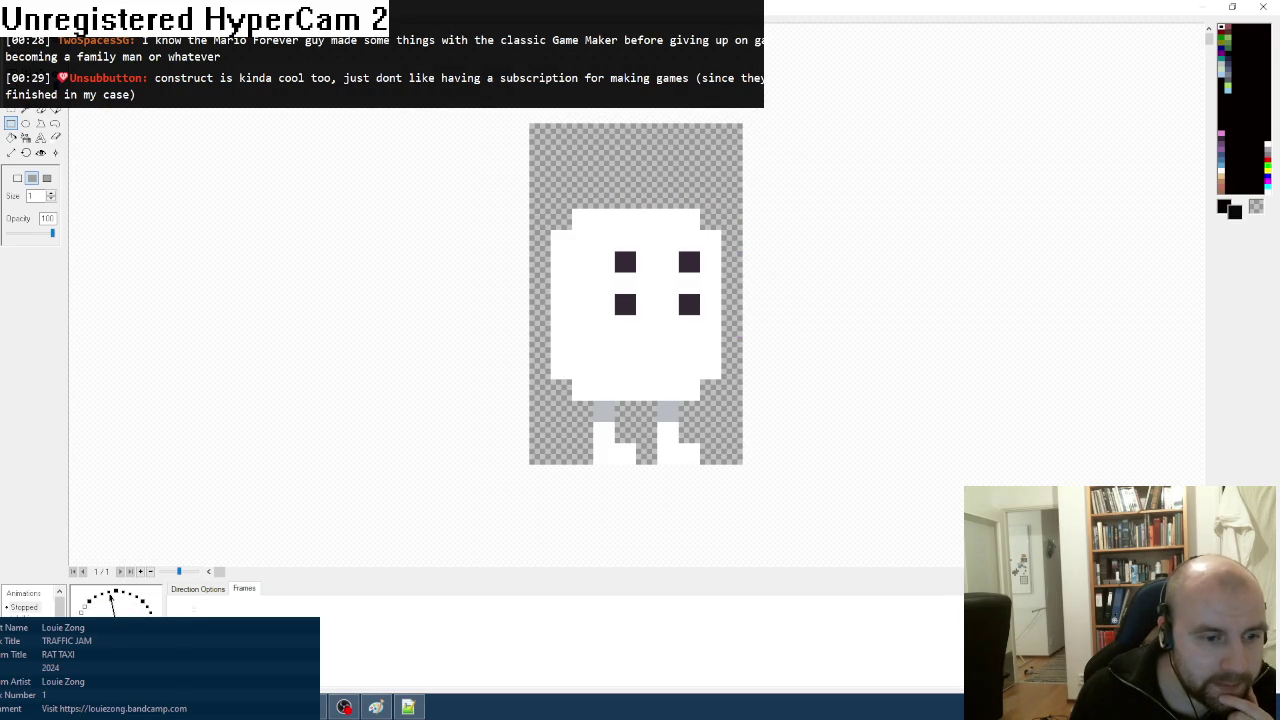
click(148, 604)
Copy the cap sprite and paste it into an empty costume direction
right_click(156, 610)
click(200, 528)
right_click(152, 610)
click(175, 494)
right_click(88, 605)
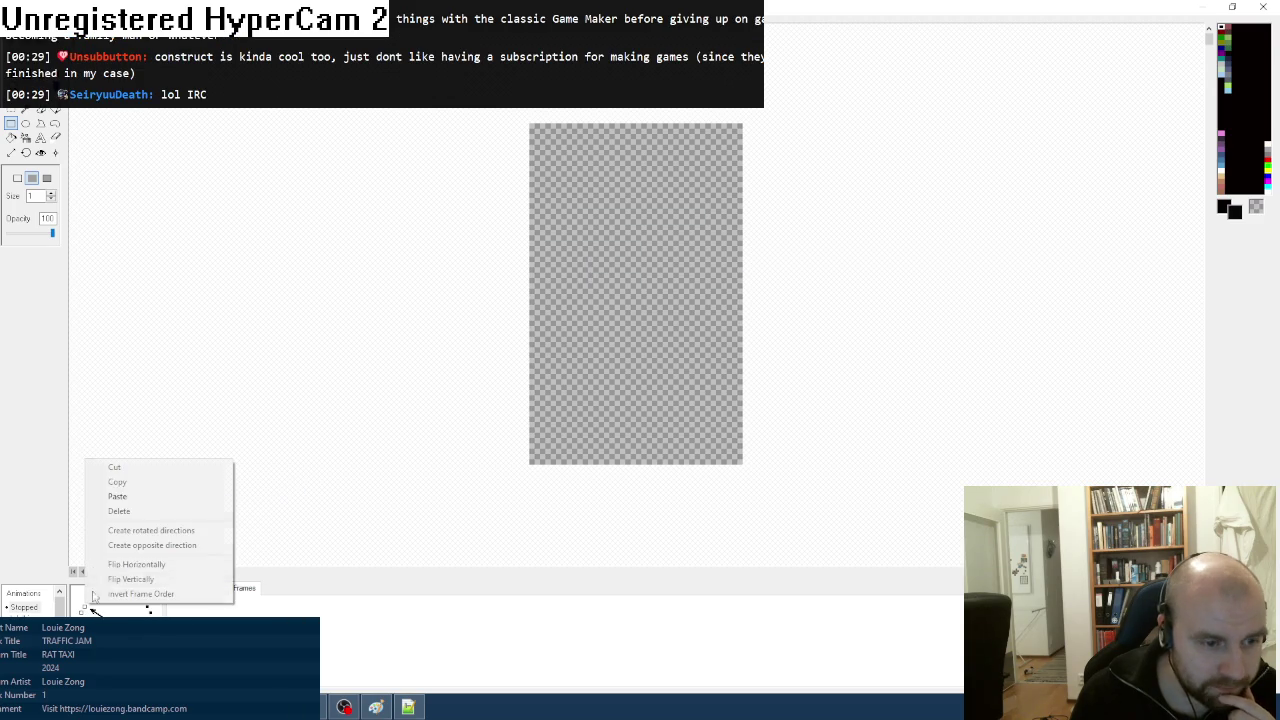
click(117, 496)
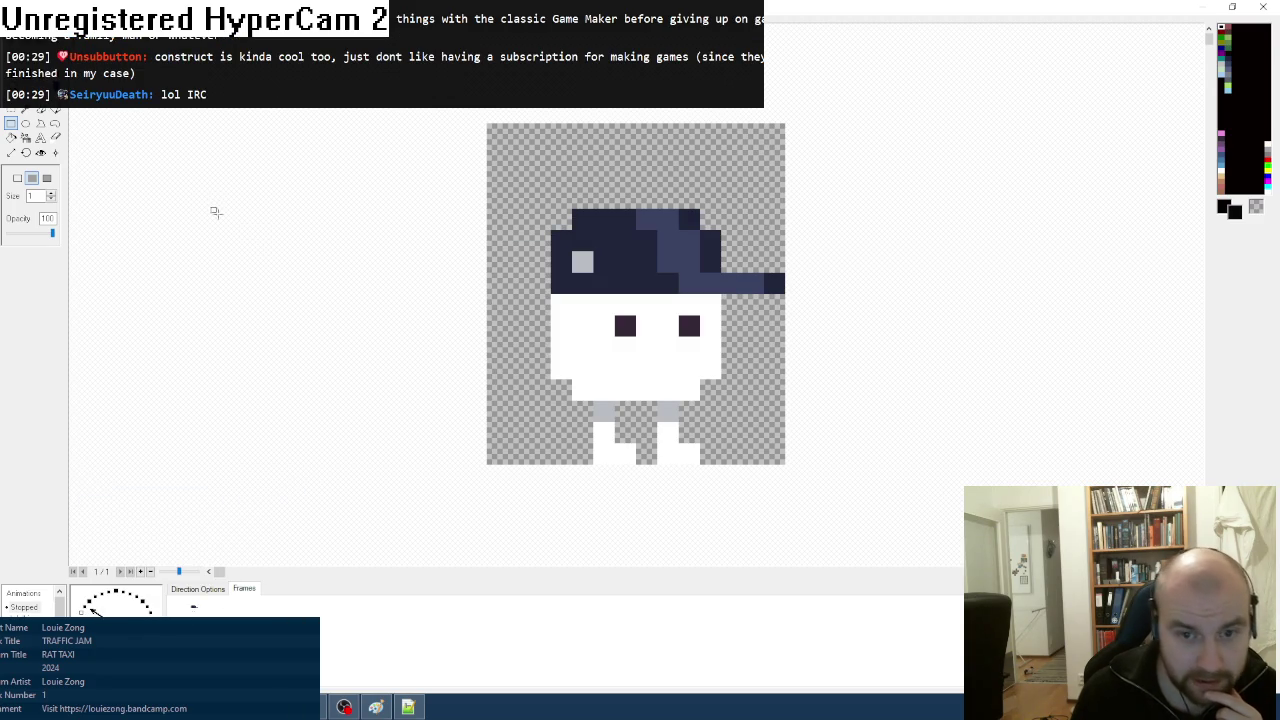
With the pixel pencil, erase the cap's brim, paint a light blue visor, and whiten the hat
click(41, 111)
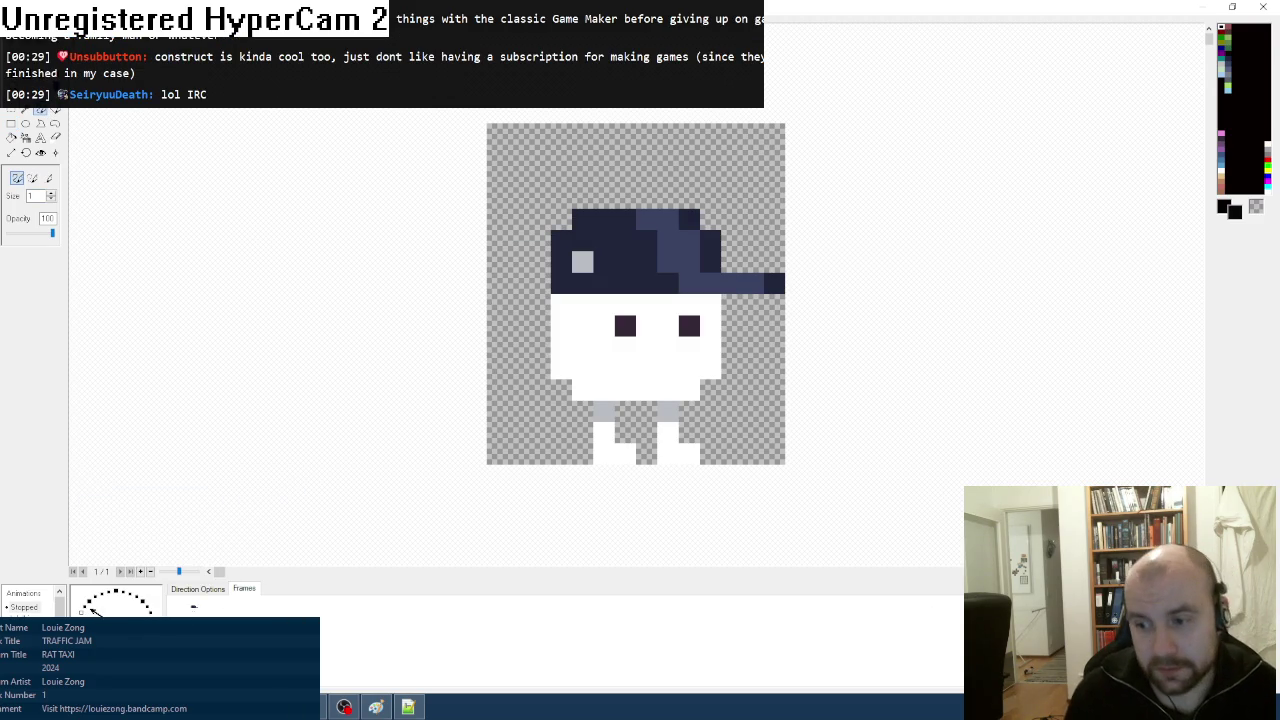
alt+click(754, 324)
drag(788, 284, 733, 279)
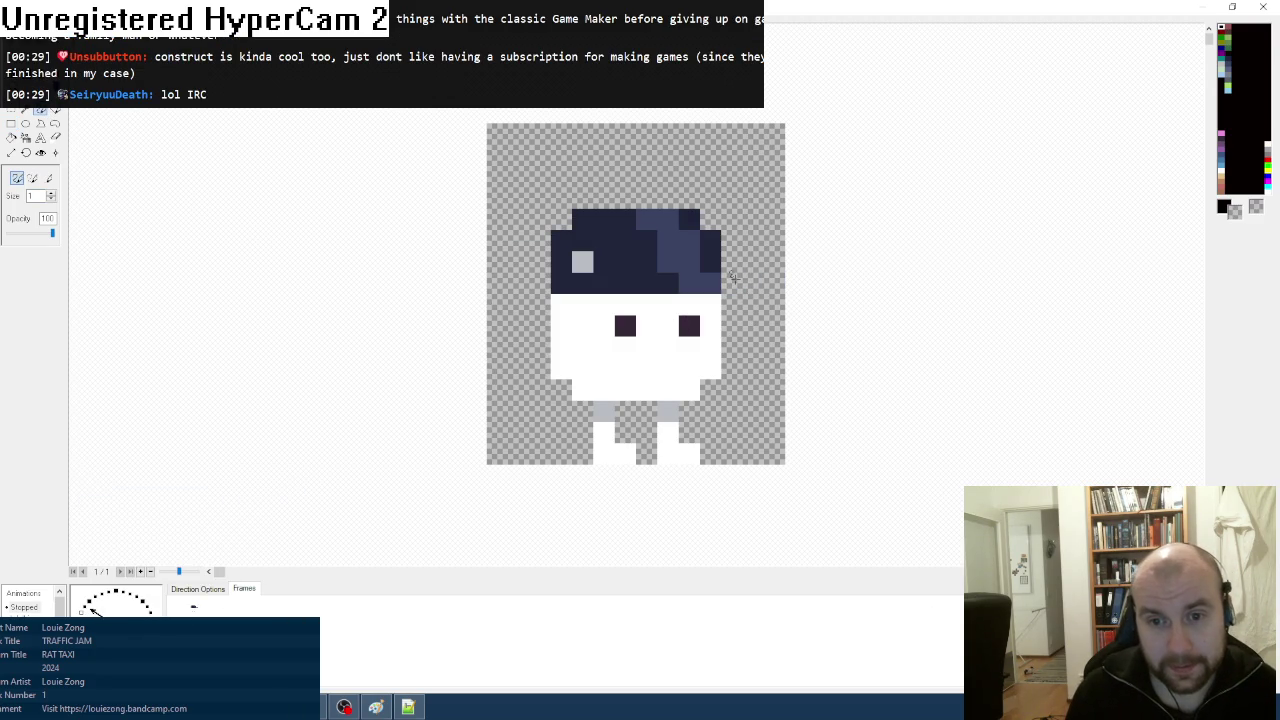
right_click(1227, 85)
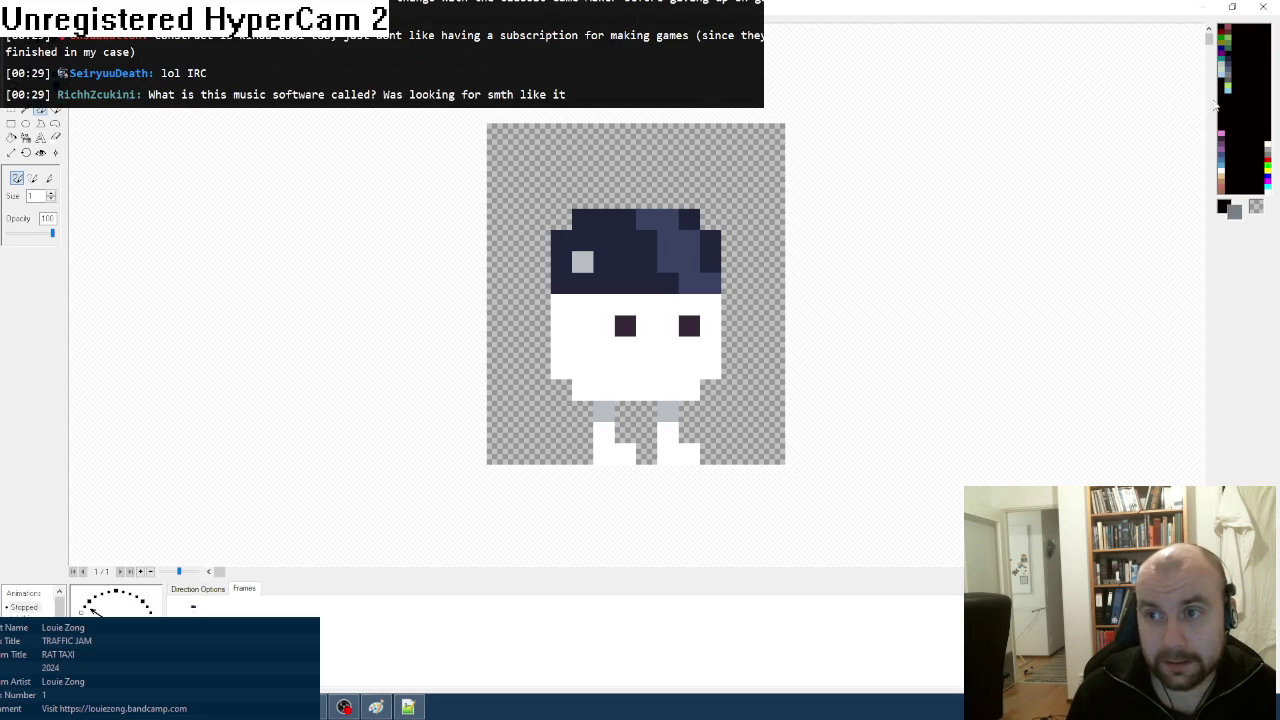
click(1221, 172)
mouse_move(603, 305)
mouse_down()
mouse_move(604, 352)
mouse_move(672, 368)
mouse_move(708, 345)
mouse_move(710, 300)
mouse_up()
click(625, 283)
drag(625, 283, 690, 283)
click(1222, 168)
mouse_move(561, 283)
mouse_down()
mouse_move(578, 265)
mouse_move(692, 261)
mouse_move(711, 283)
mouse_up()
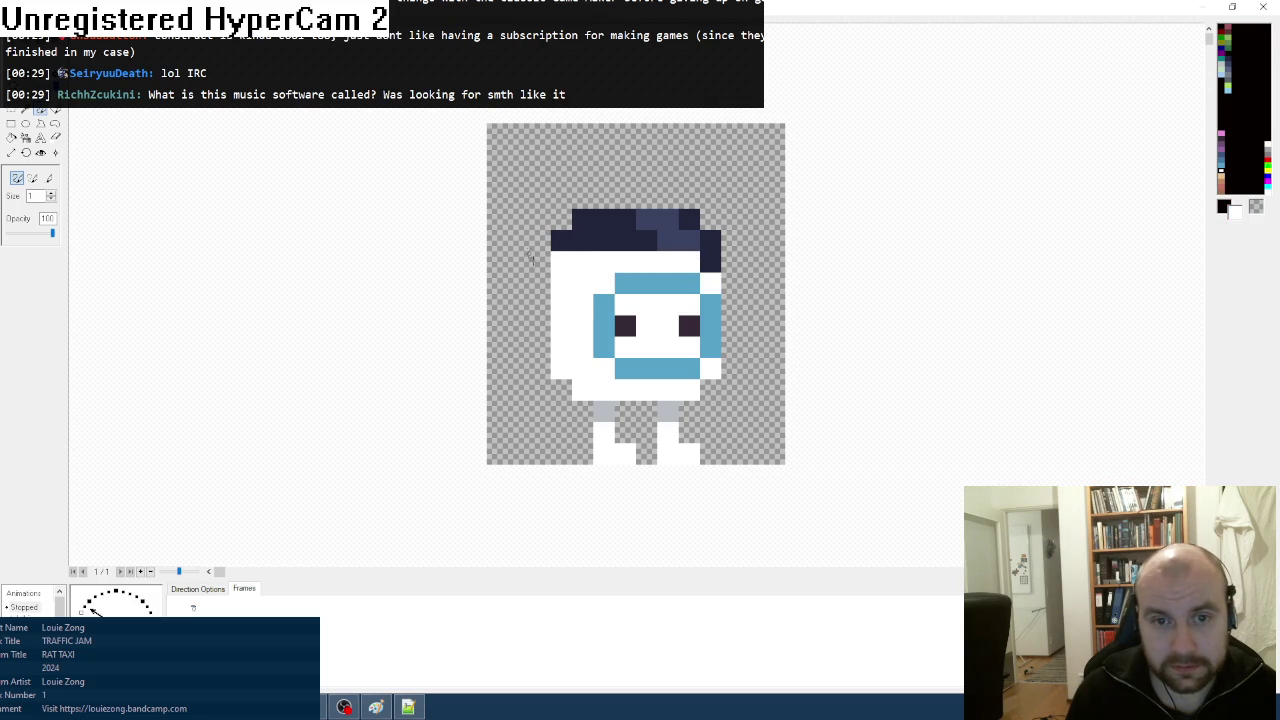
right_click(557, 259)
mouse_move(555, 259)
mouse_down()
mouse_move(700, 242)
mouse_move(660, 208)
mouse_up()
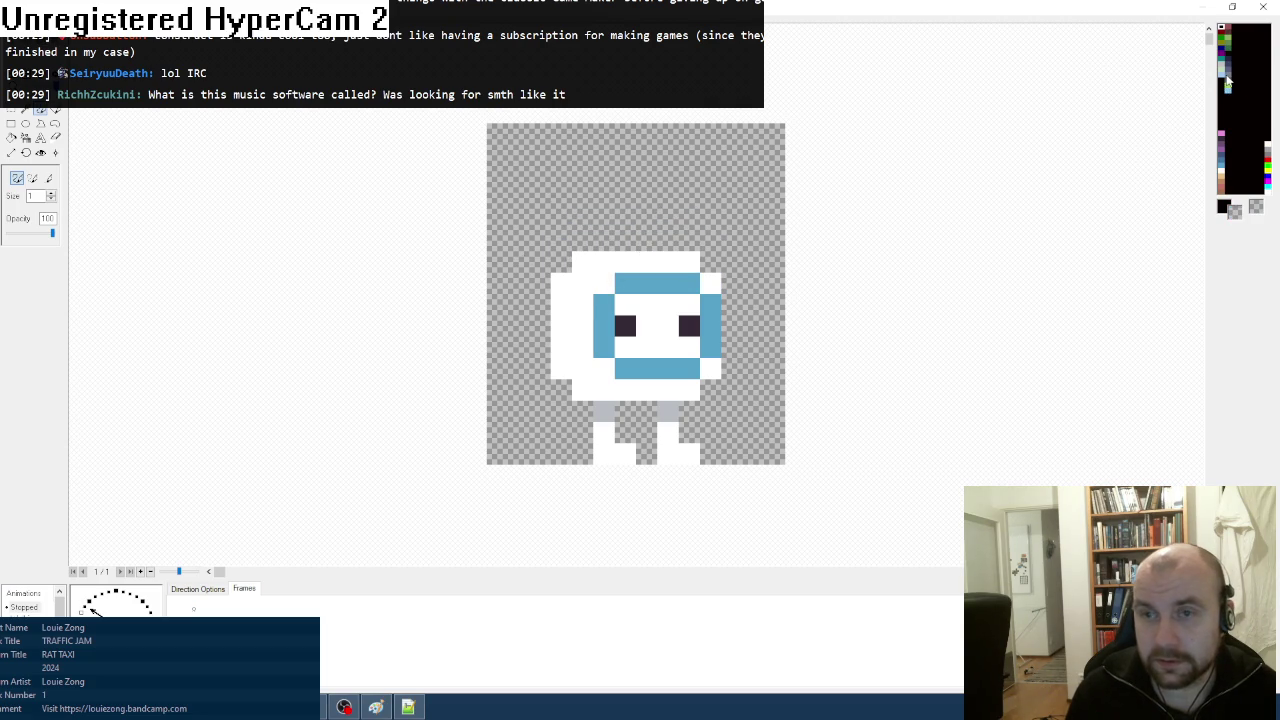
Fill the white head area and leftover pixels grey with the fill tool
right_click(1228, 82)
click(11, 137)
right_click(574, 292)
right_click(712, 283)
right_click(714, 365)
Shade the helmet's bottom, corners and sides in dark bluish-grey pixels
click(40, 112)
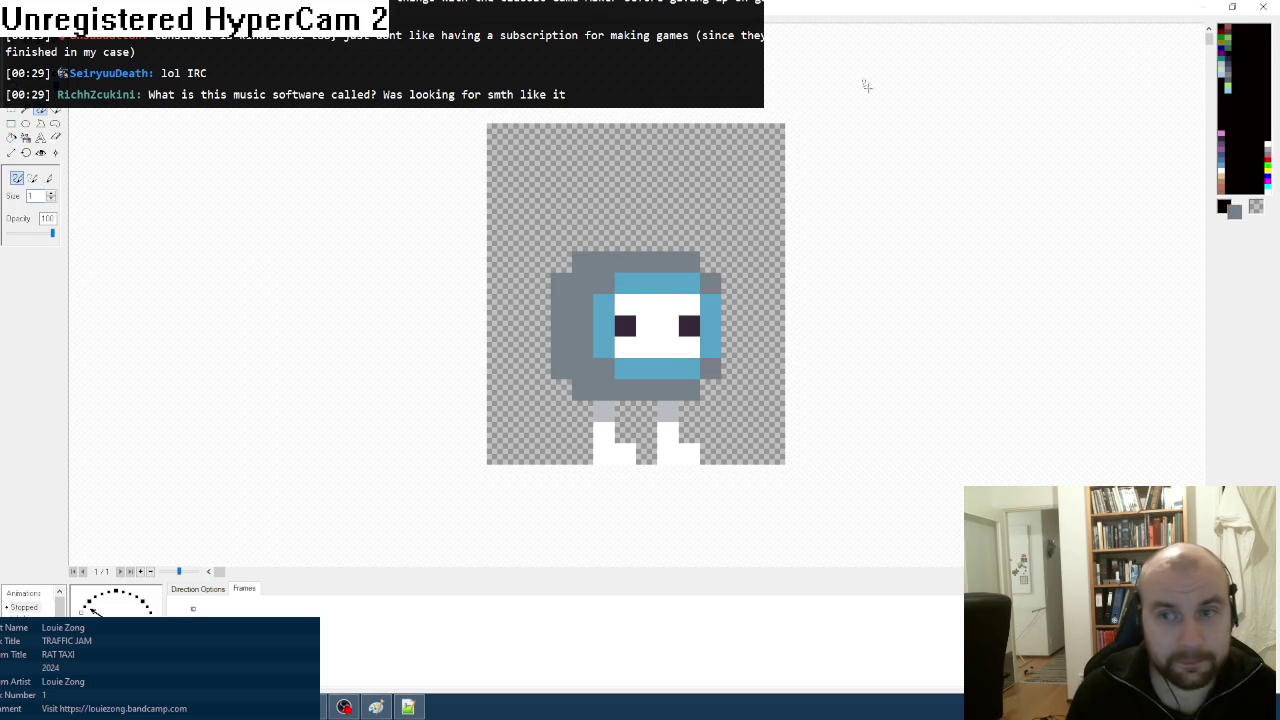
right_click(1230, 78)
right_click(662, 390)
right_click(711, 369)
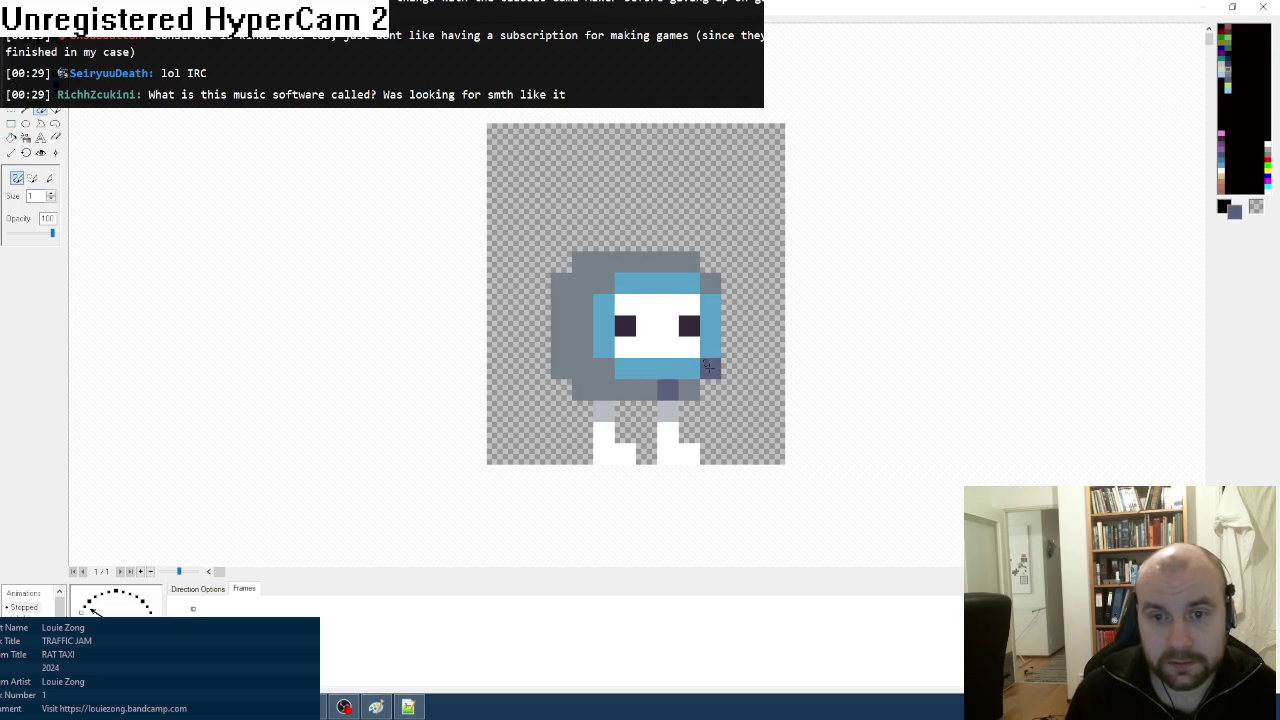
right_click(689, 390)
right_click(582, 389)
right_click(561, 369)
right_click(561, 327)
right_click(576, 320)
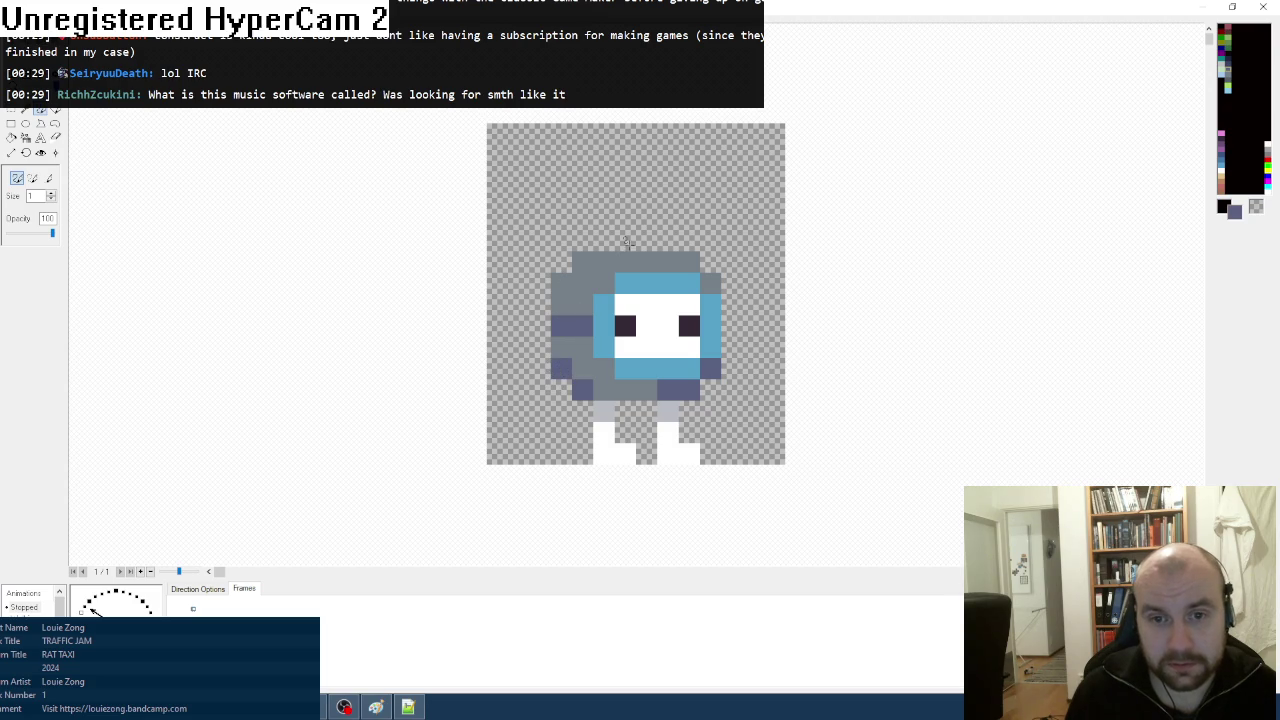
Add a grey antenna with a dark base and a light grey visor glare, then preview
right_click(651, 261)
click(668, 240)
click(668, 219)
right_click(570, 330)
click(668, 240)
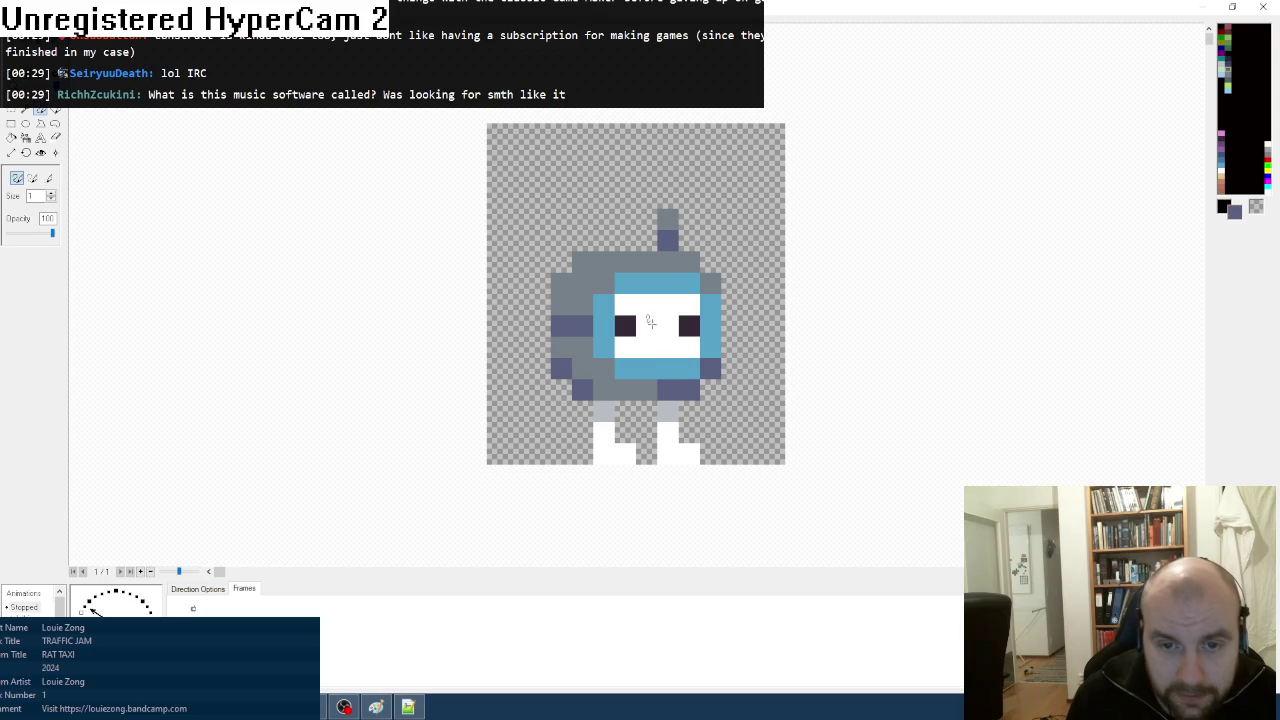
right_click(600, 411)
drag(625, 305, 686, 302)
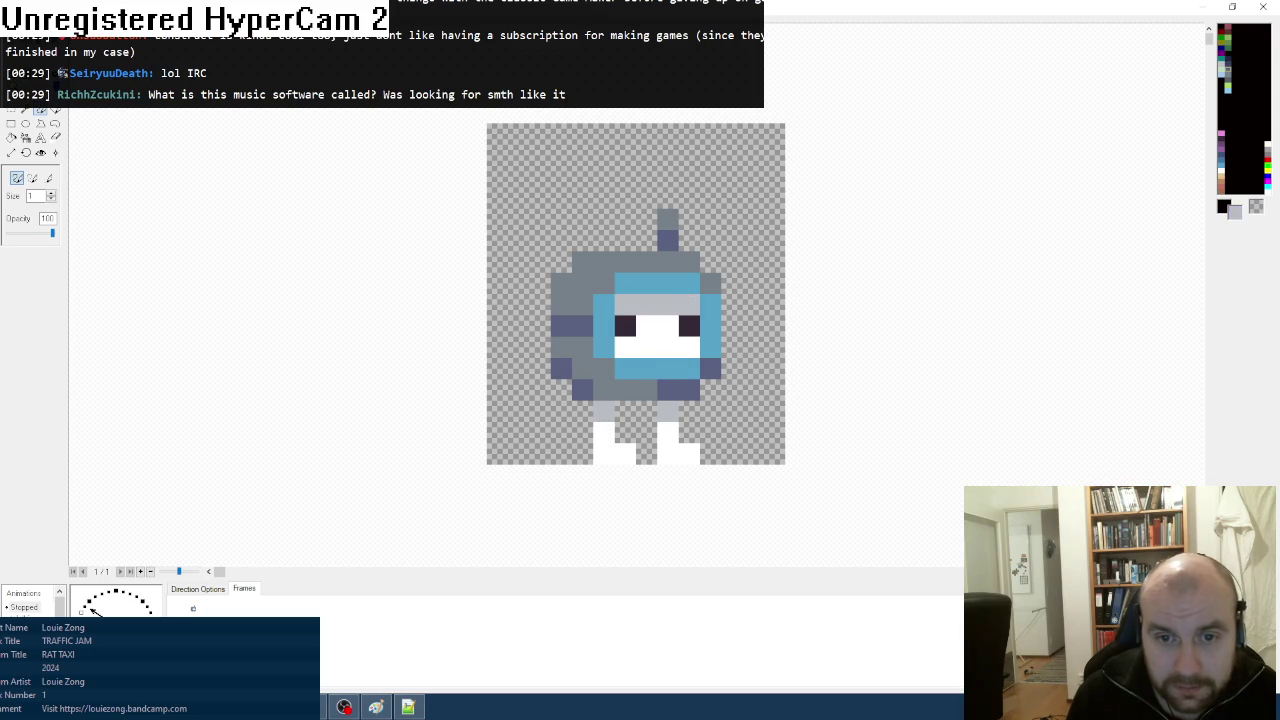
key(F5)
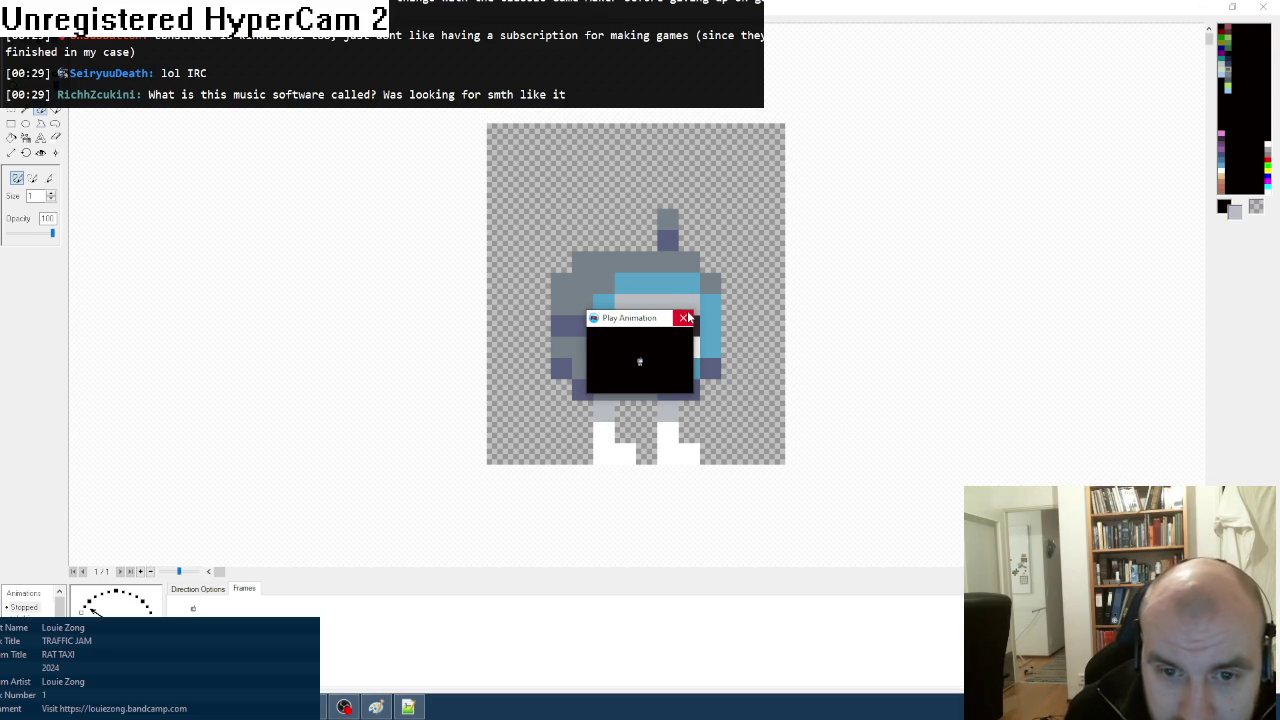
Copy the astronaut frame into an empty direction
click(684, 318)
key(s)
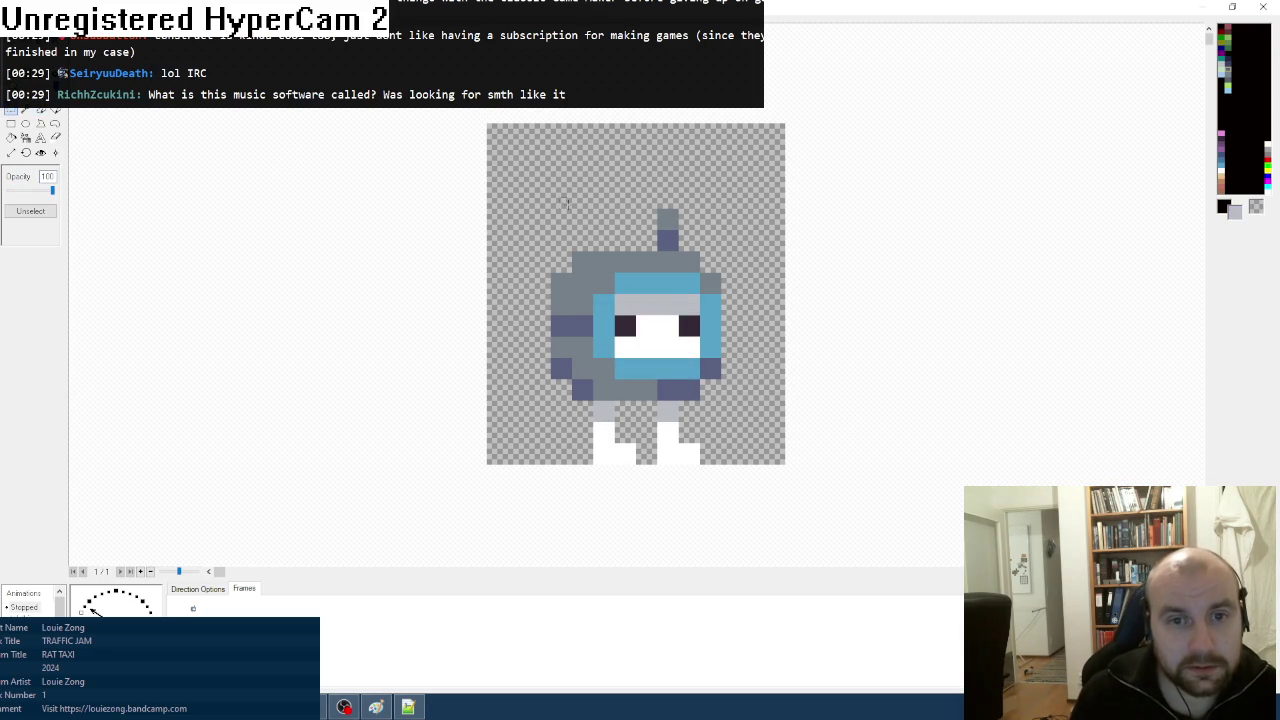
right_click(87, 606)
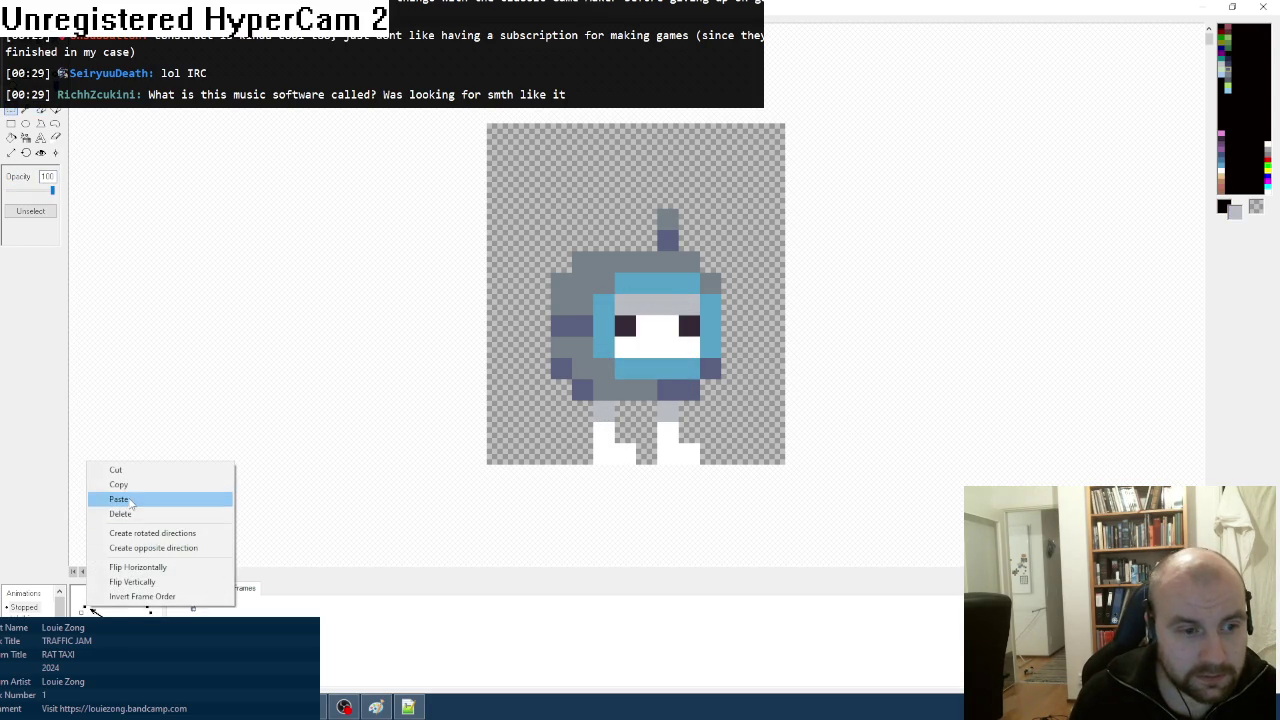
click(130, 468)
right_click(148, 643)
click(178, 538)
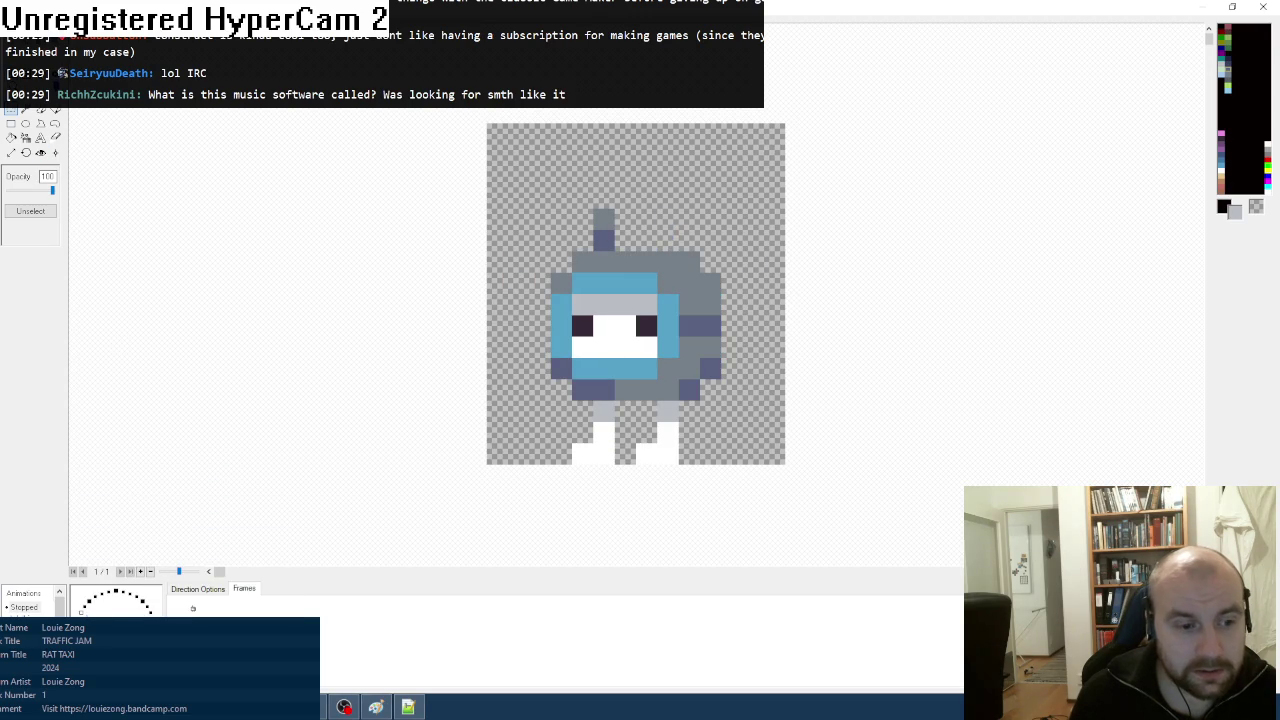
Open the four-frame top-hat walking animation and copy its frame into an empty direction
click(88, 610)
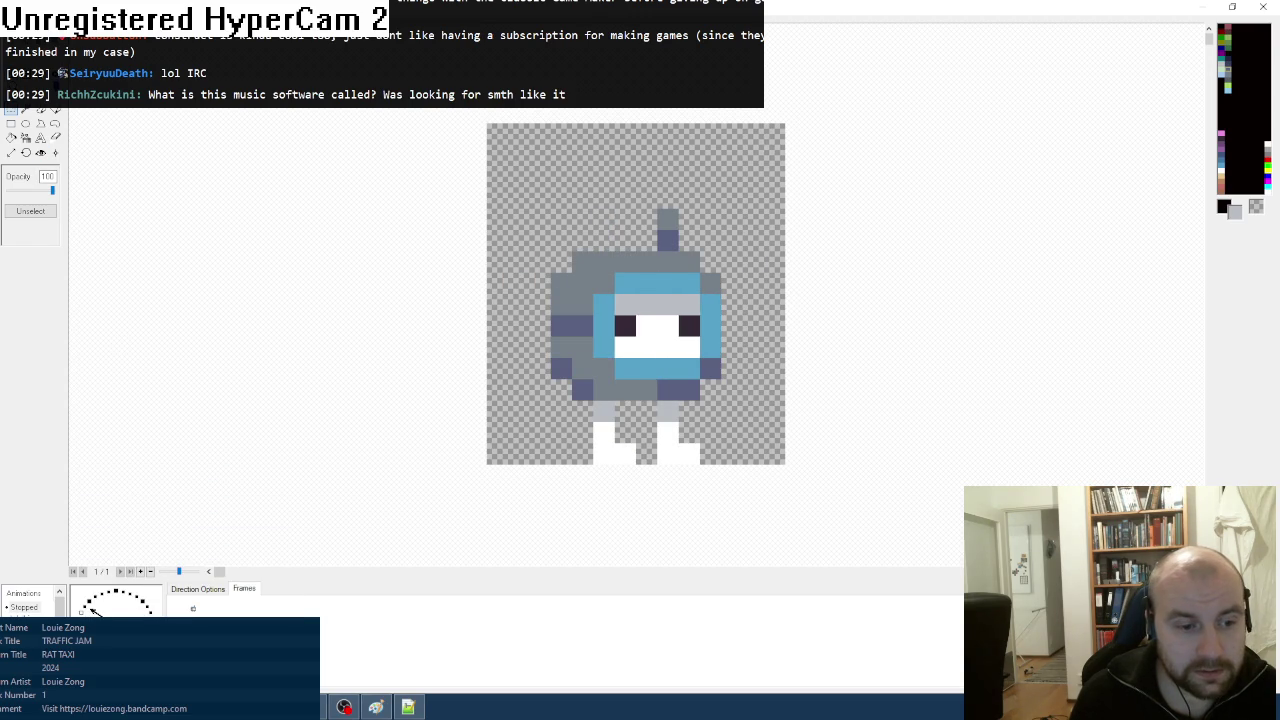
click(22, 614)
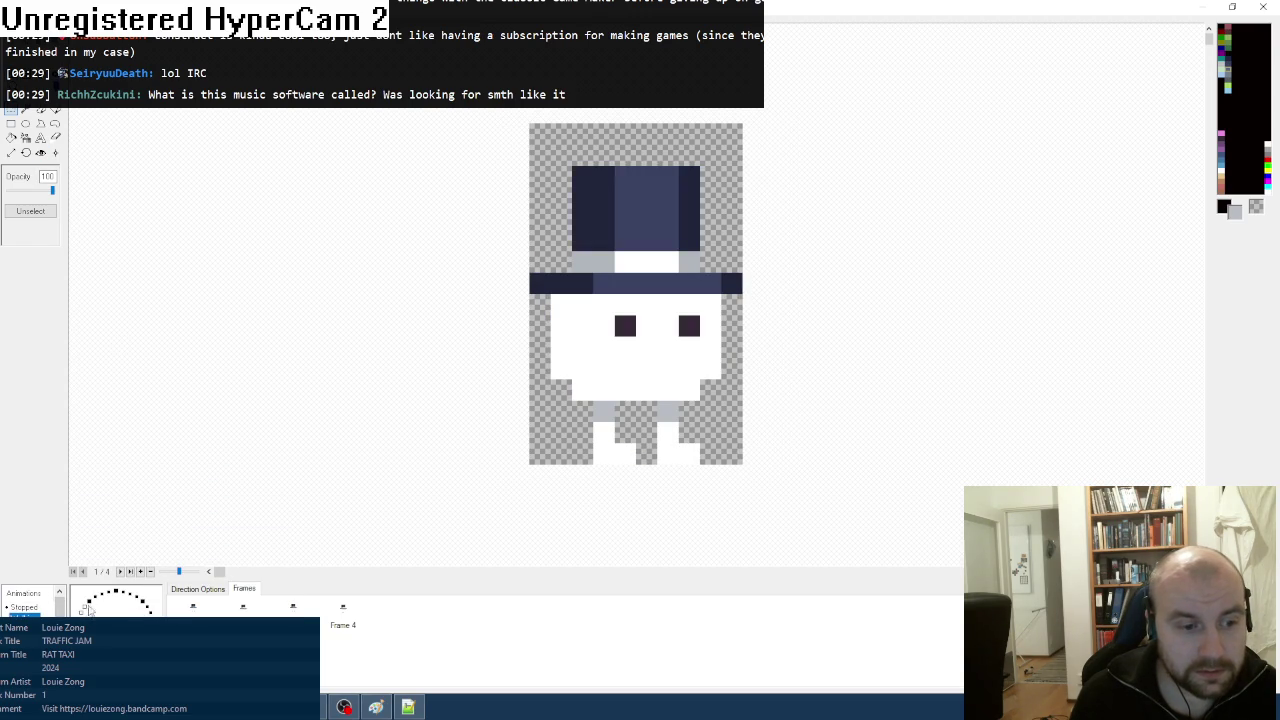
key(Down)
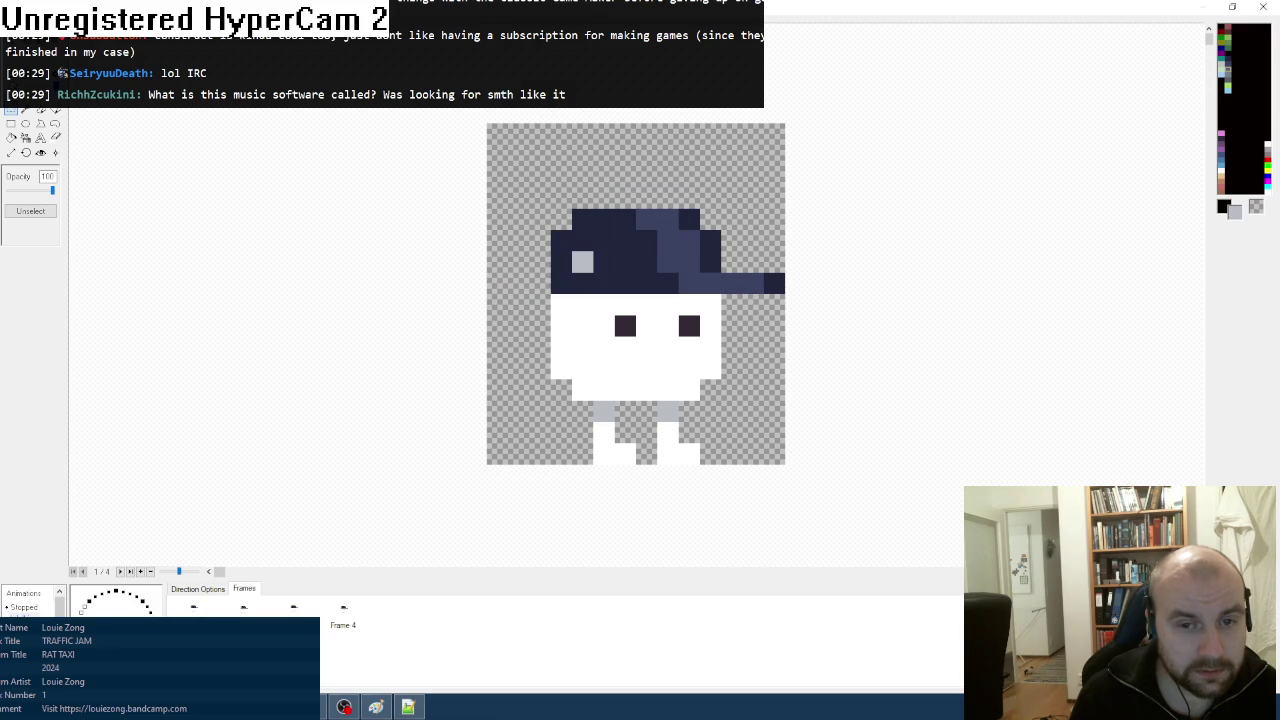
key(Up)
right_click(153, 612)
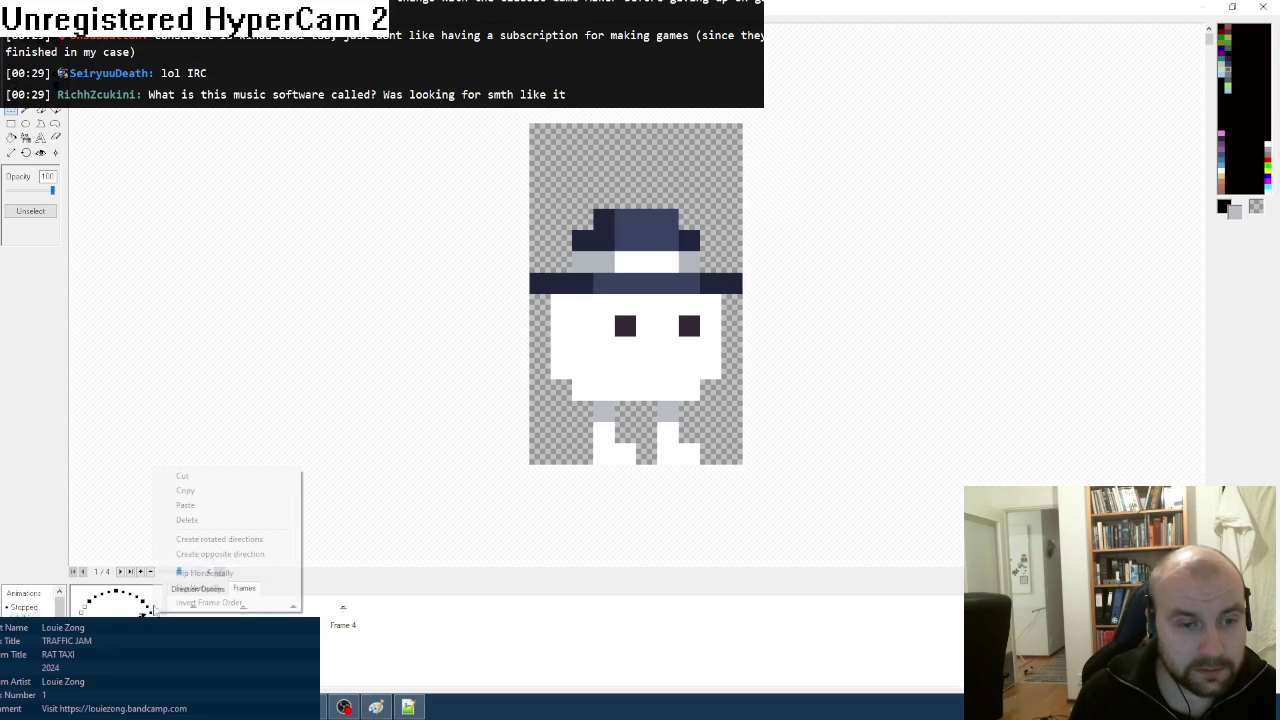
click(186, 491)
right_click(88, 608)
click(110, 497)
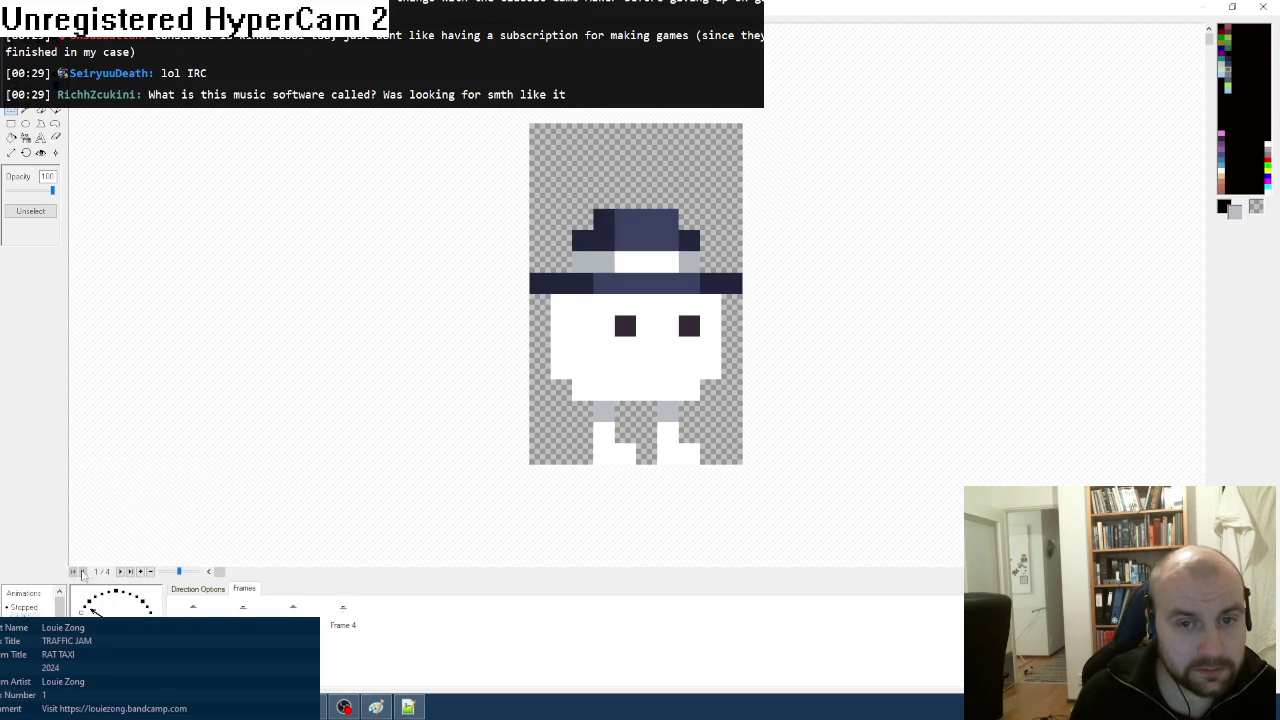
Select the astronaut helmet and replace the top hat on walking frame 1 with it
key(Down)
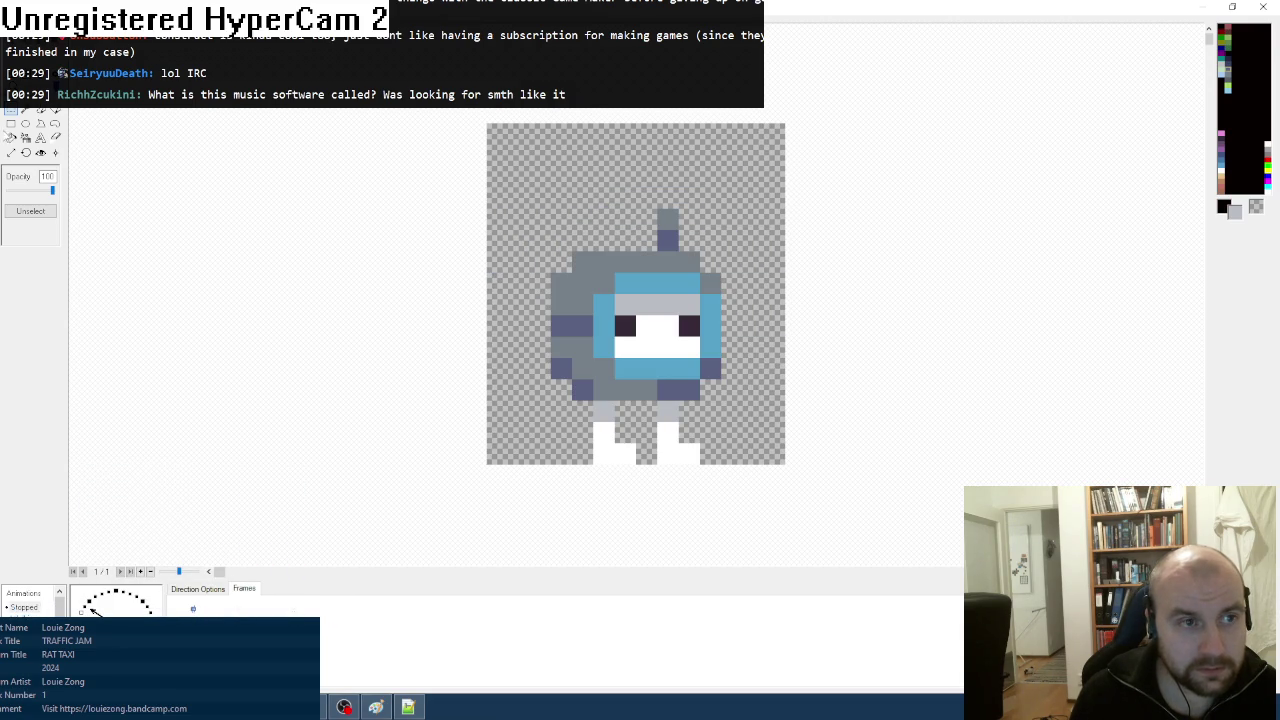
drag(548, 208, 725, 404)
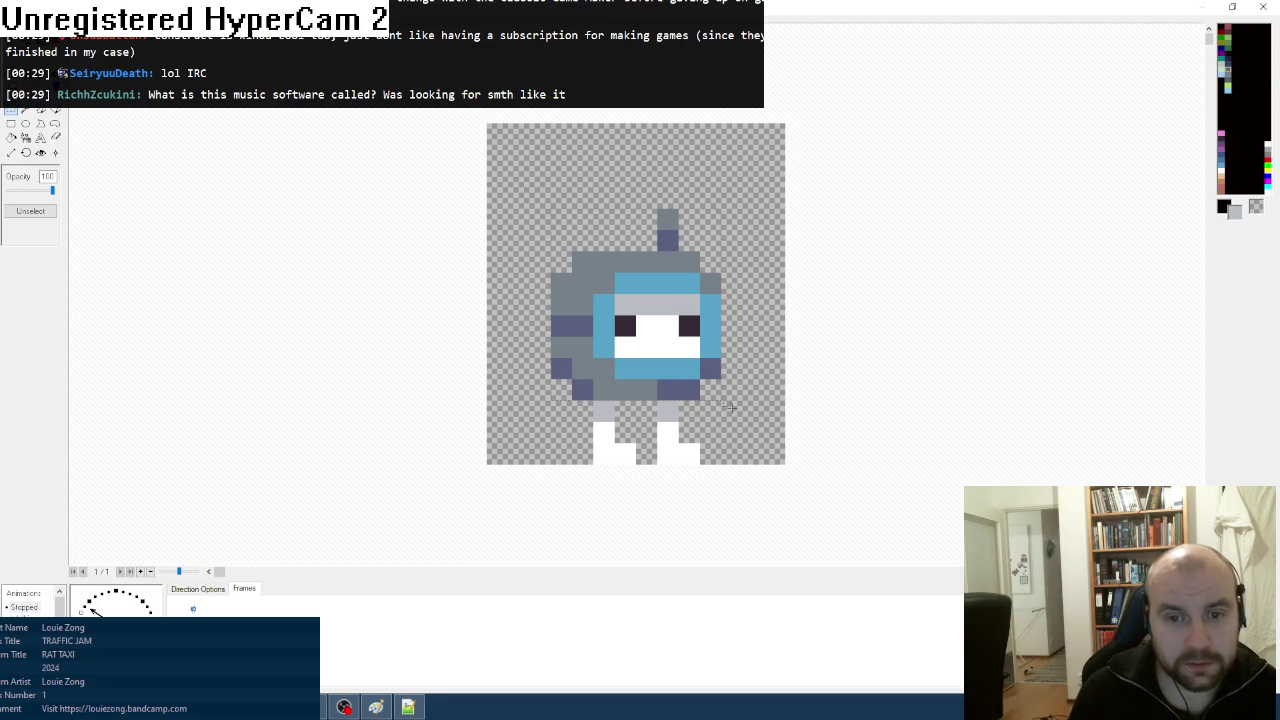
key(Up)
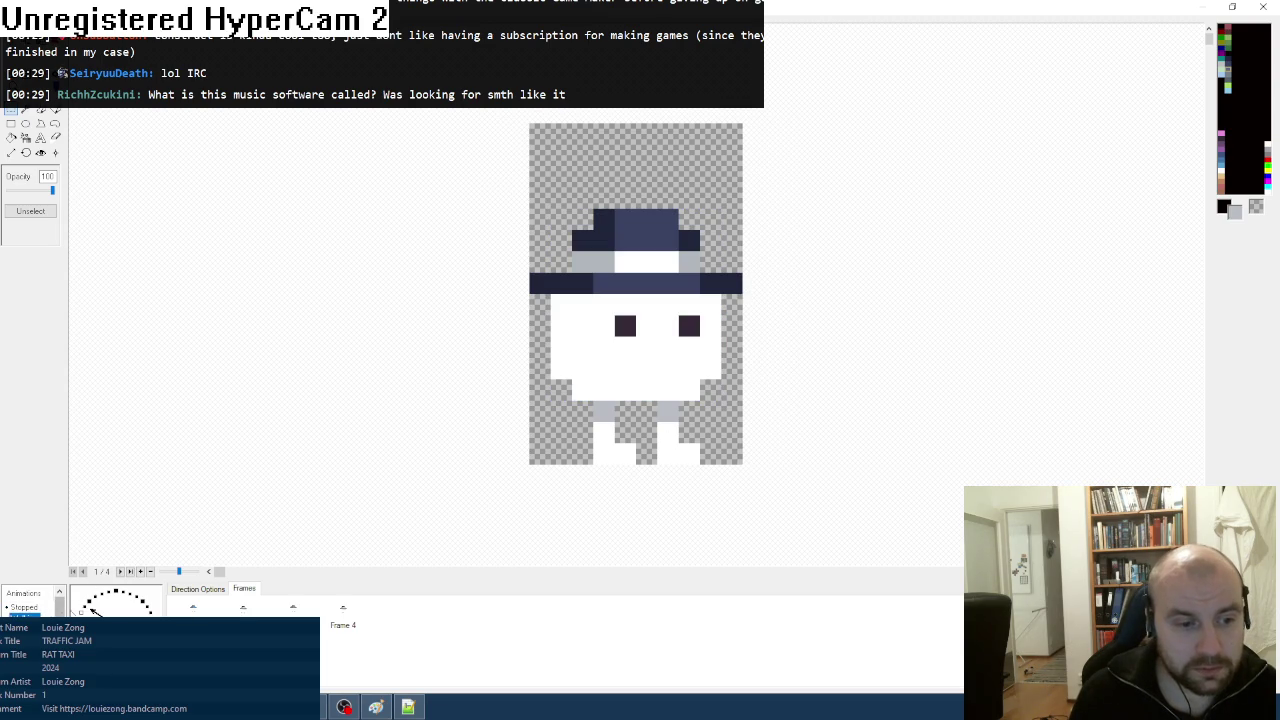
drag(512, 120, 843, 300)
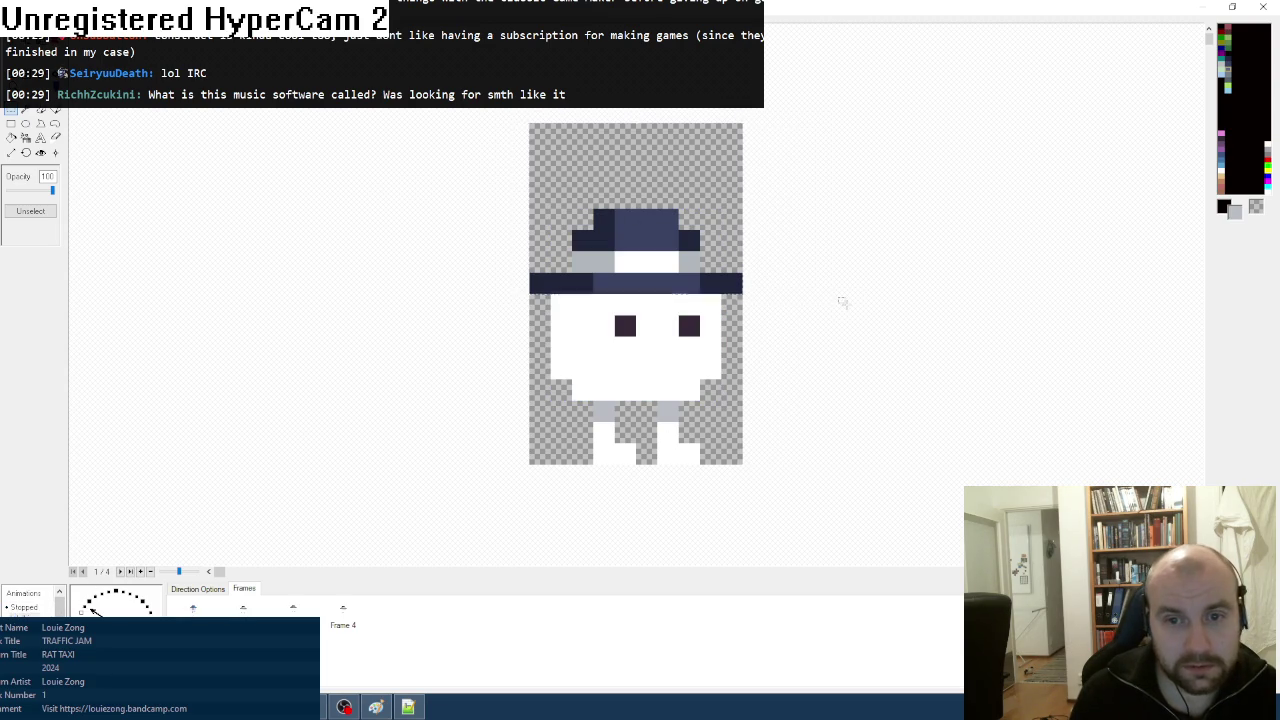
key(Delete)
key(ctrl+v)
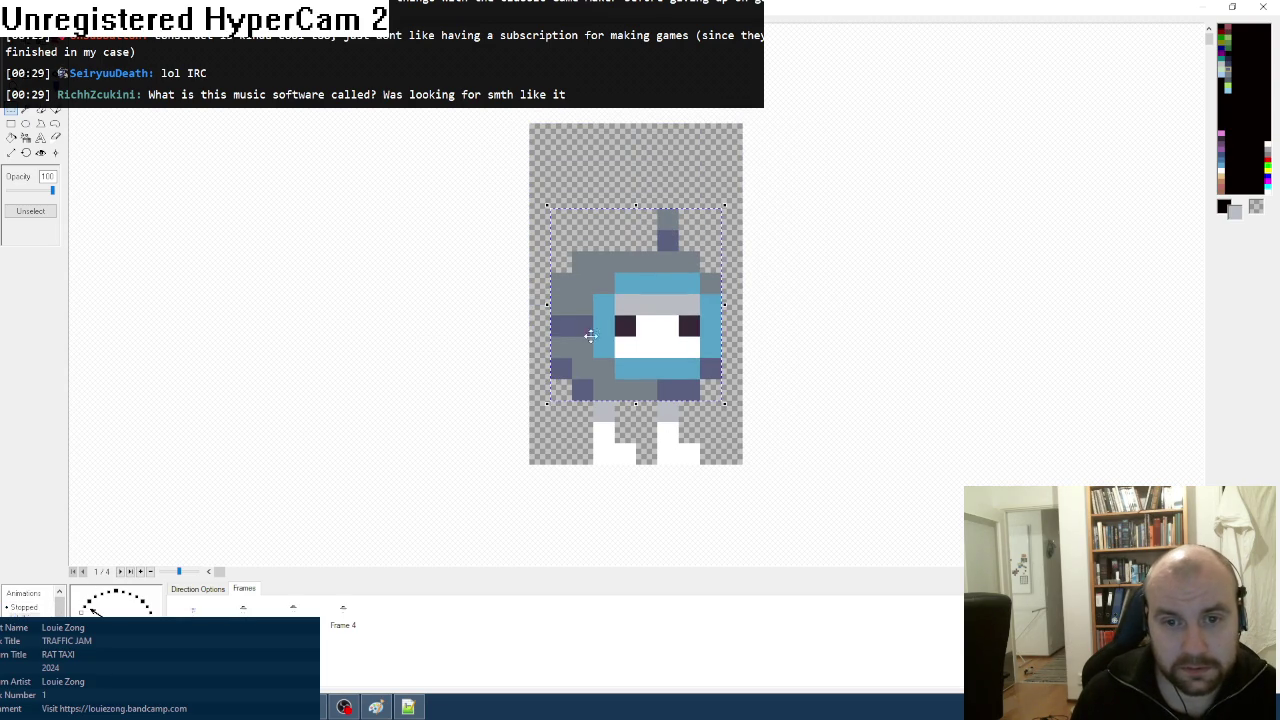
Paste and position the helmet over the hat on walking frames 2 and 3
click(243, 608)
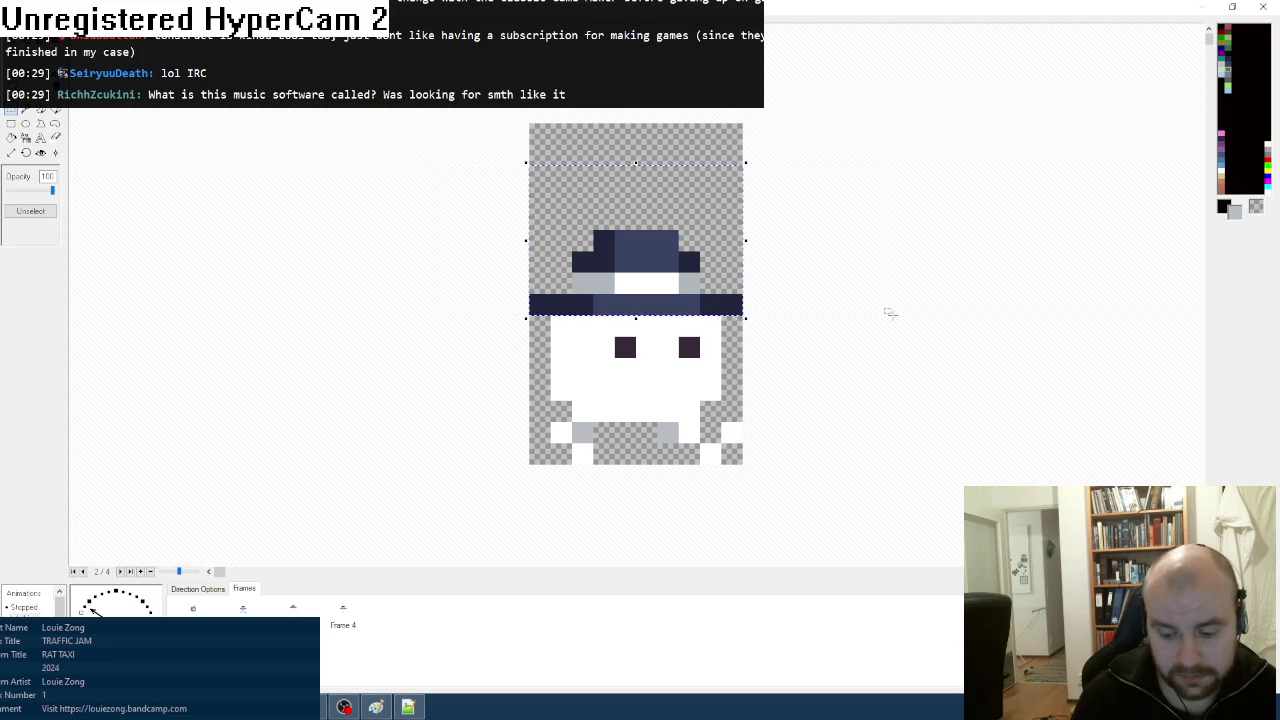
key(ctrl+v)
drag(580, 225, 600, 317)
click(240, 547)
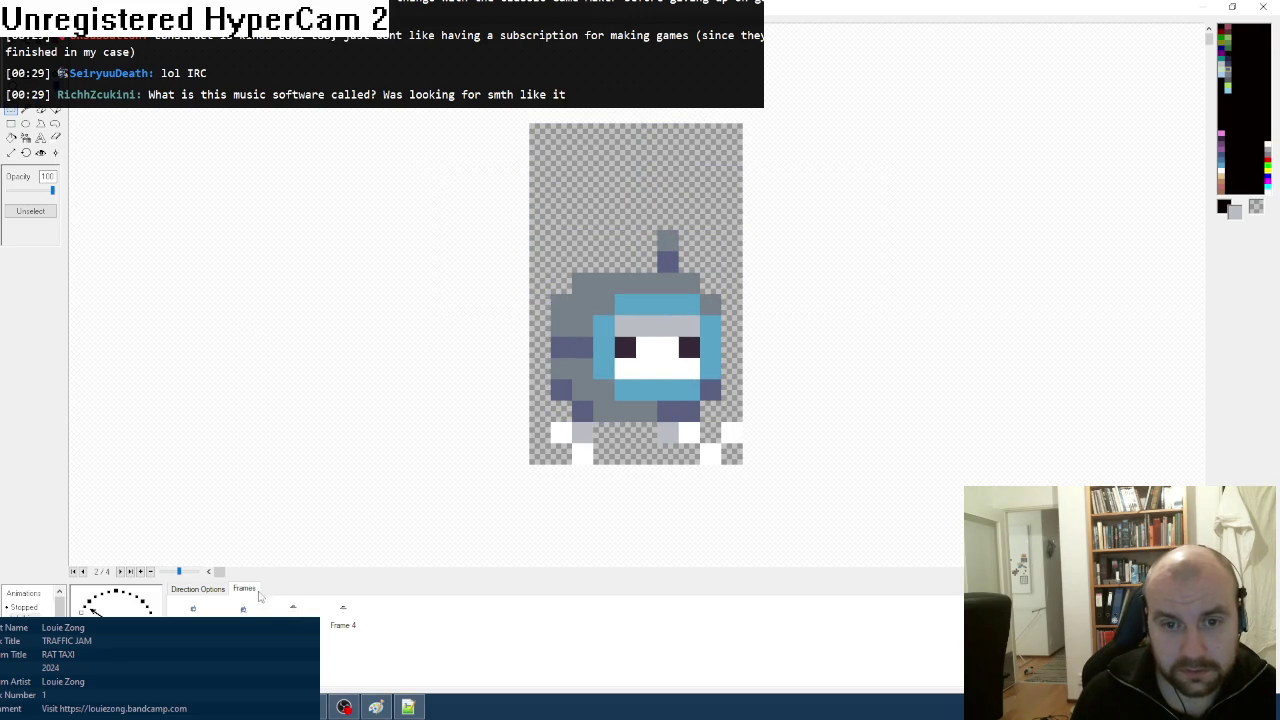
key(Right)
mouse_move(513, 127)
mouse_down()
mouse_move(808, 252)
mouse_move(829, 295)
mouse_up()
key(Delete)
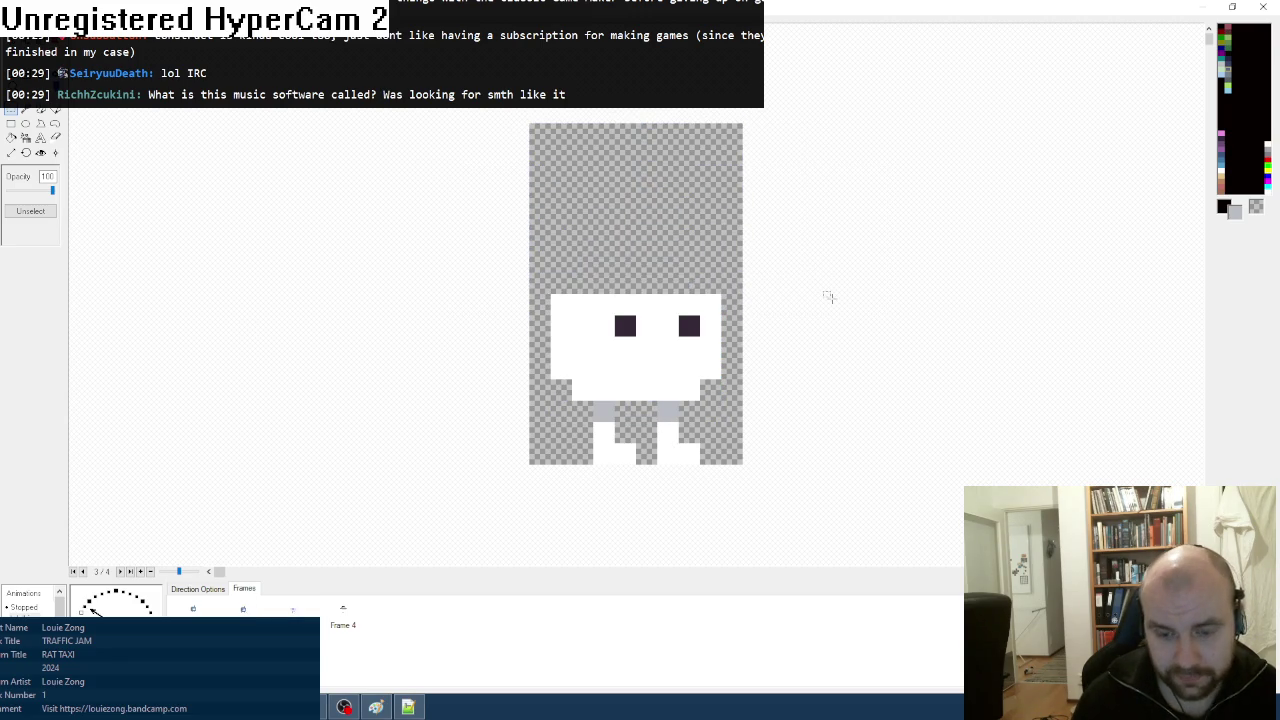
key(ctrl+v)
drag(674, 304, 693, 347)
click(907, 328)
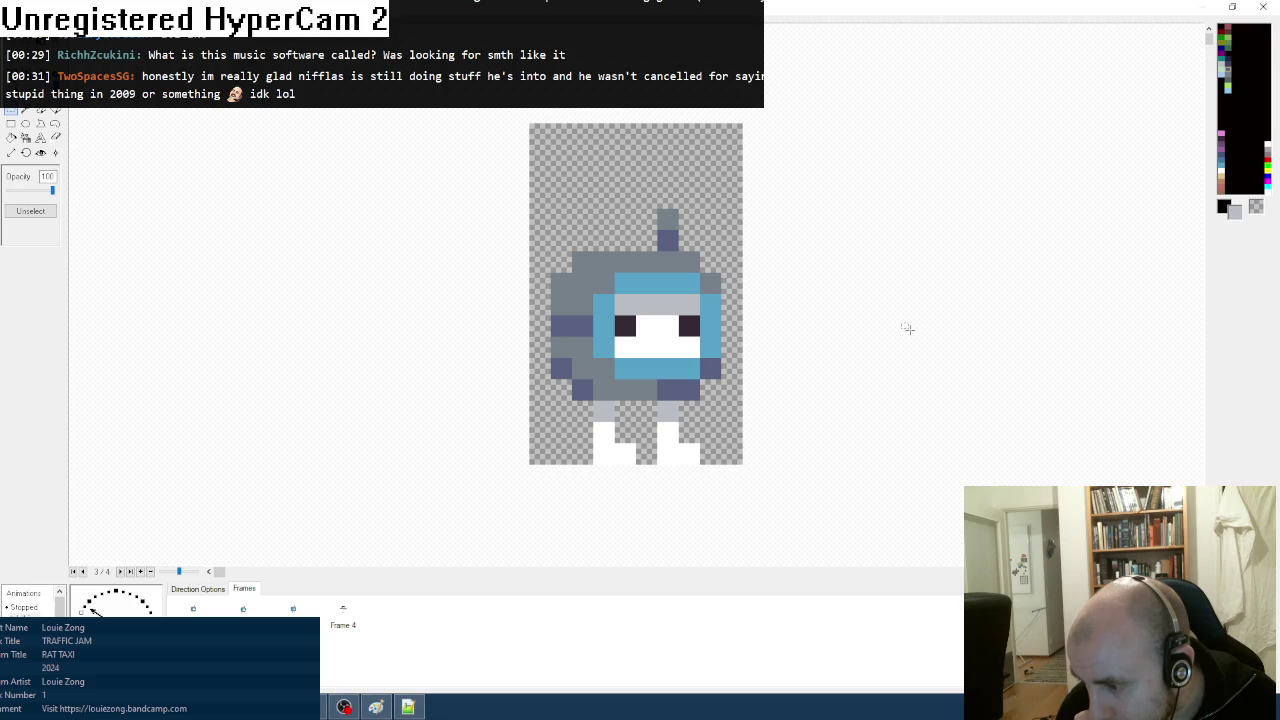
key(alt+Tab)
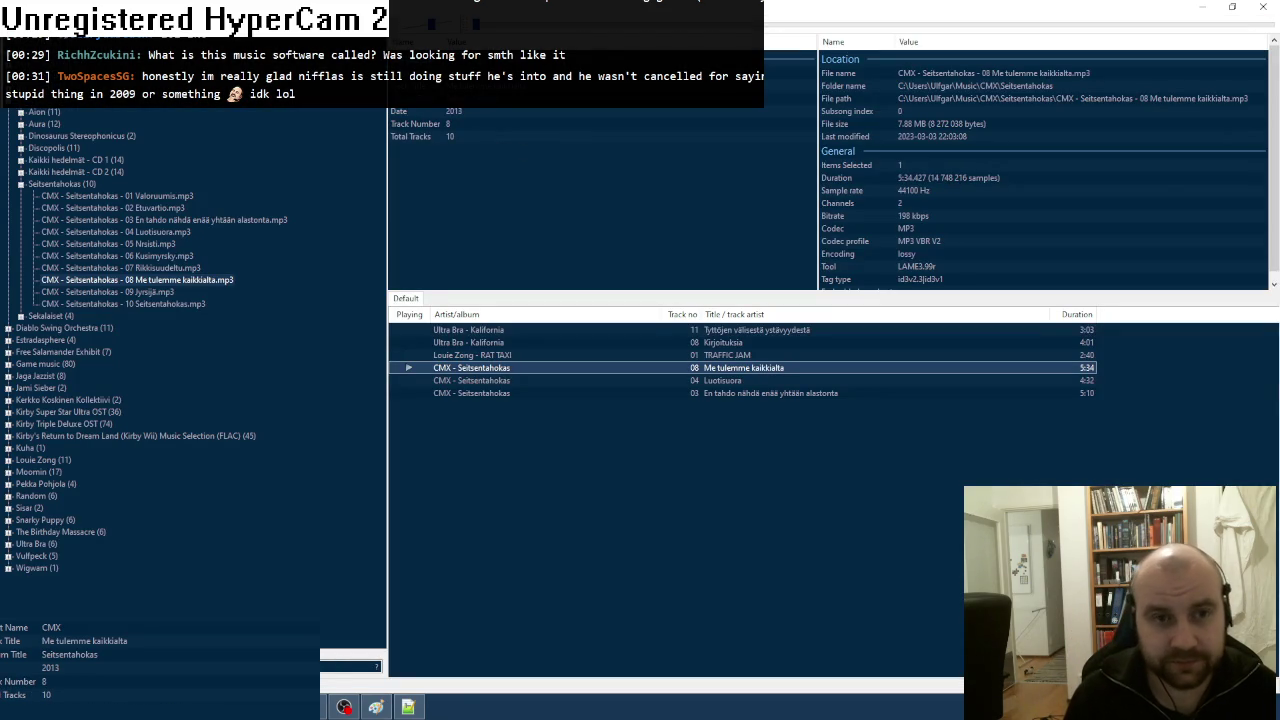
Replace the top hat on walking frame 4 with the astronaut helmet
key(alt+Tab)
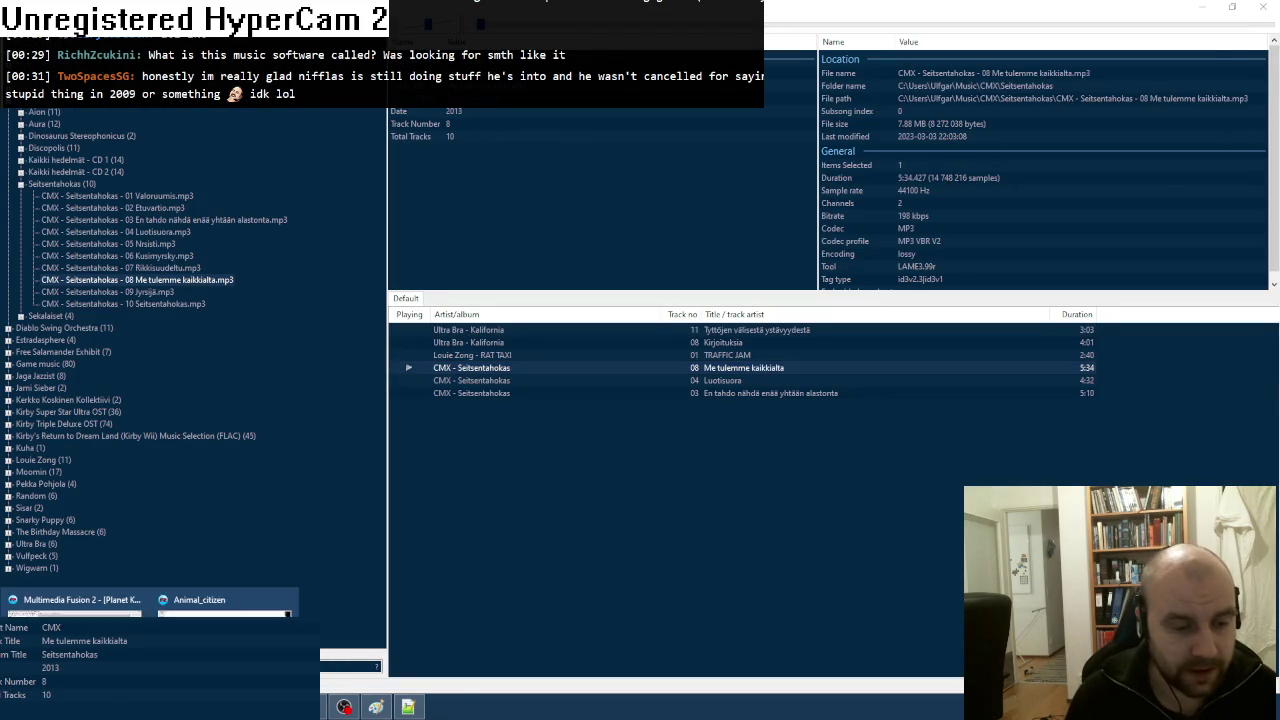
click(345, 615)
mouse_move(400, 105)
mouse_down()
mouse_move(817, 289)
mouse_move(837, 317)
mouse_up()
key(Delete)
key(ctrl+v)
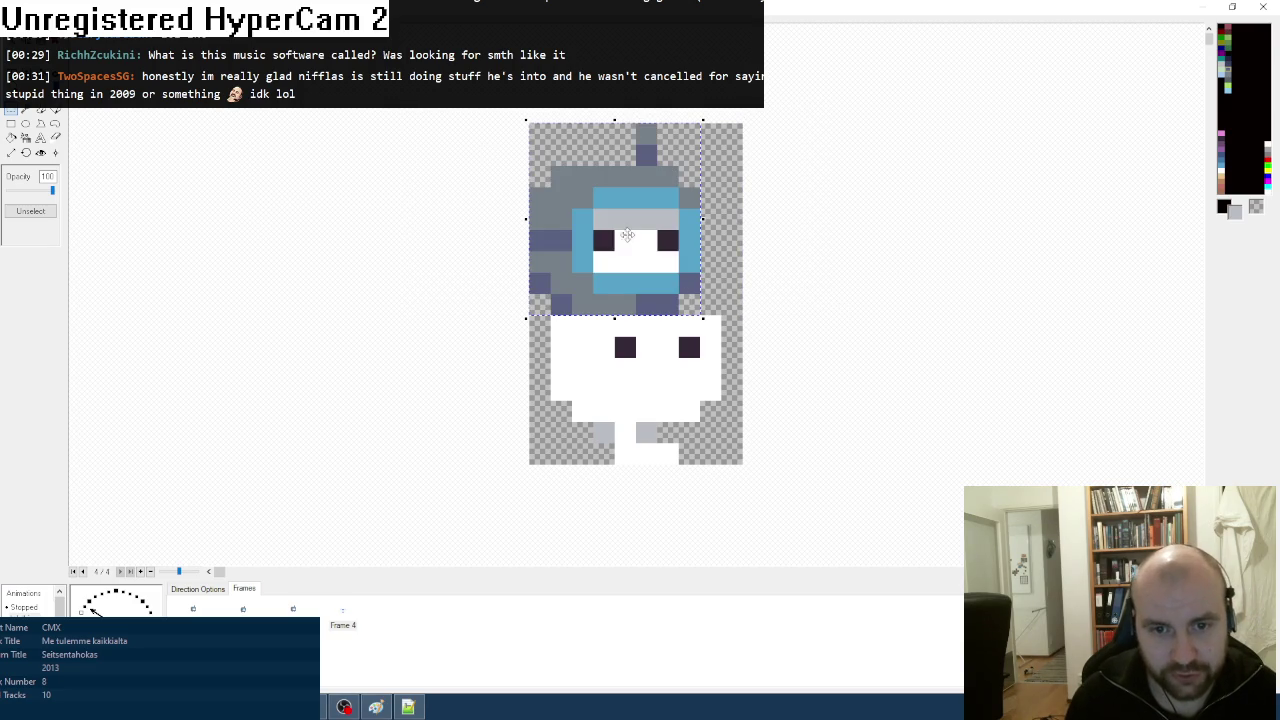
drag(628, 235, 649, 342)
click(460, 381)
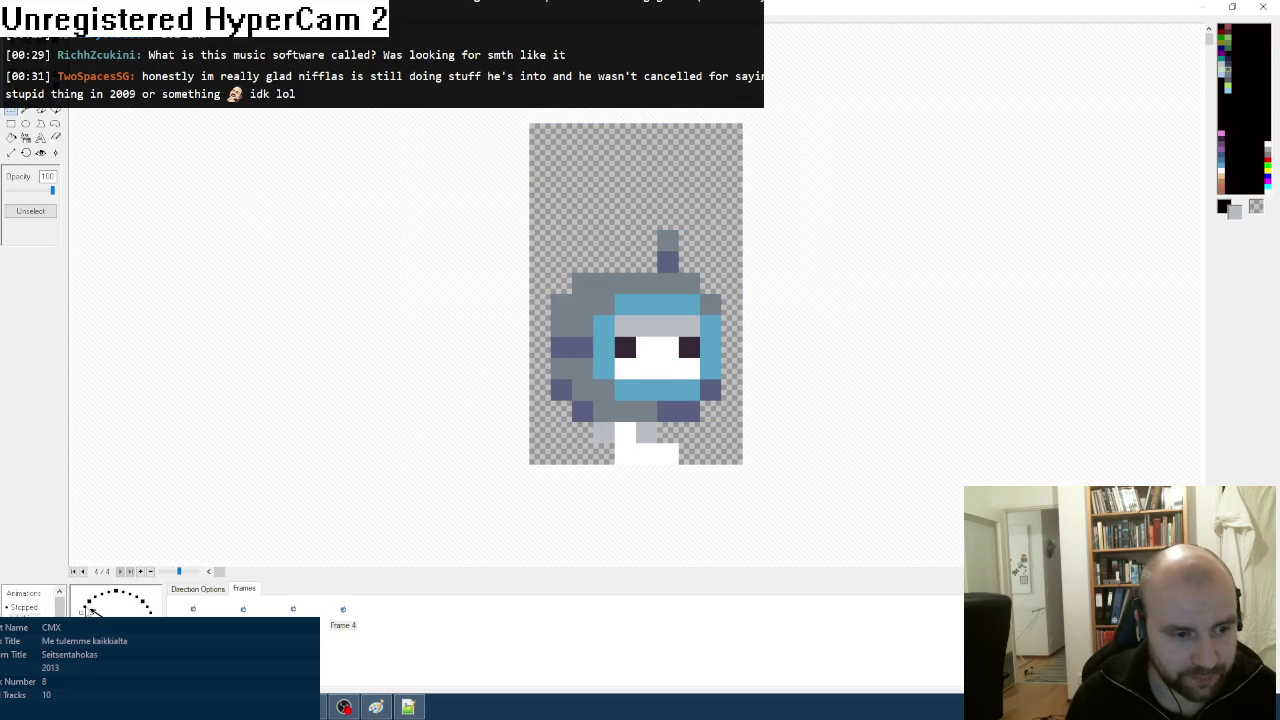
Copy the helmeted frame into the empty direction and review walking frames 2 to 4
right_click(90, 612)
click(120, 483)
right_click(150, 604)
click(180, 536)
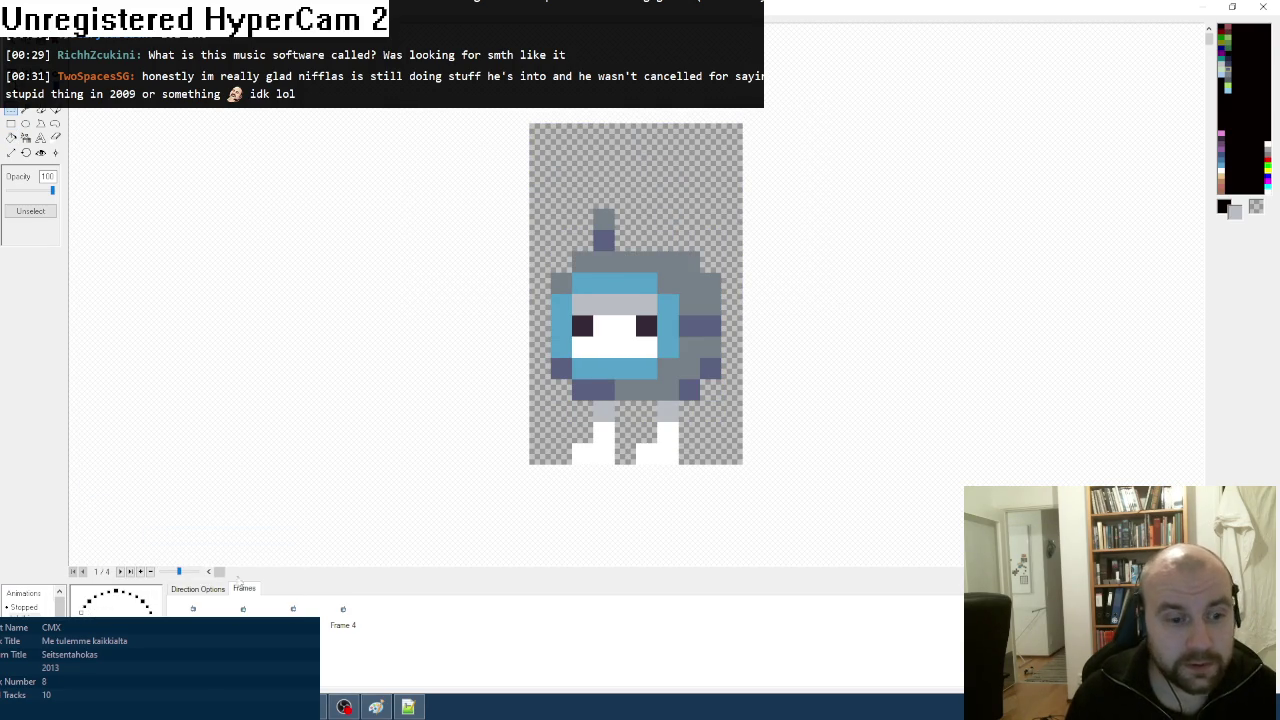
click(243, 609)
key(Right)
key(m)
click(345, 610)
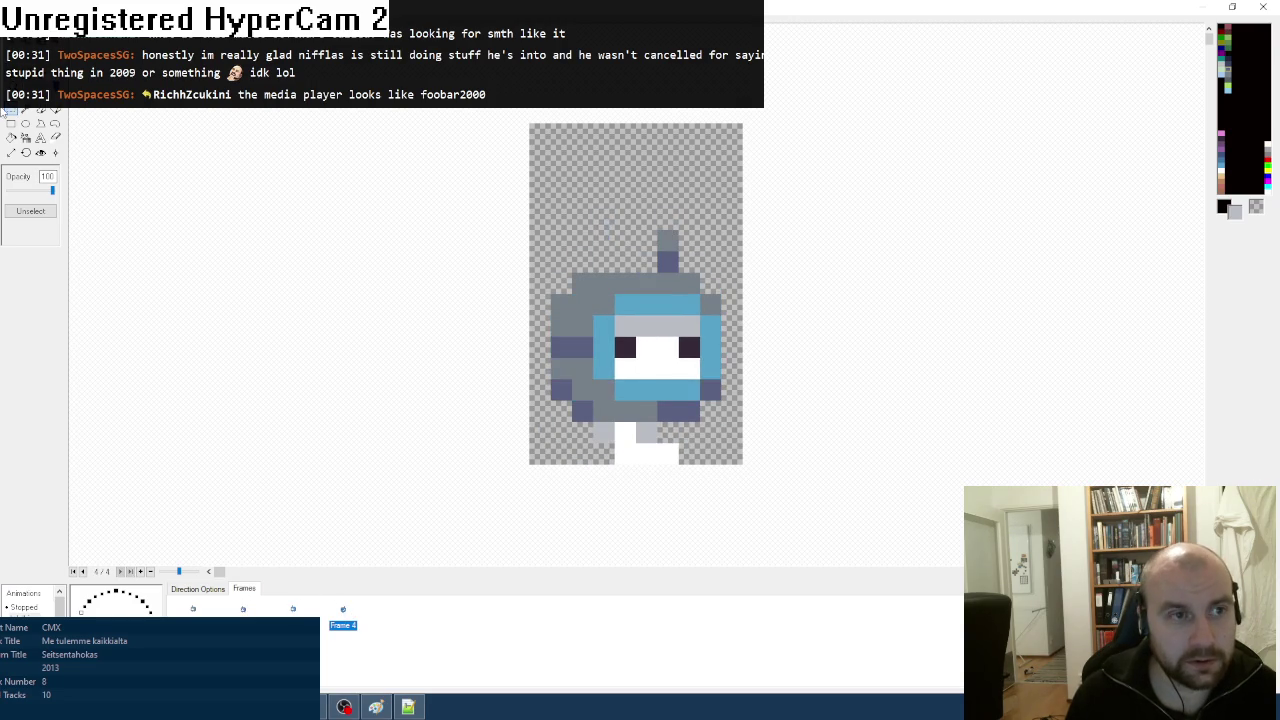
Queue CMX's Discopolis track 04 Aamutähti in foobar2000
key(alt+Tab)
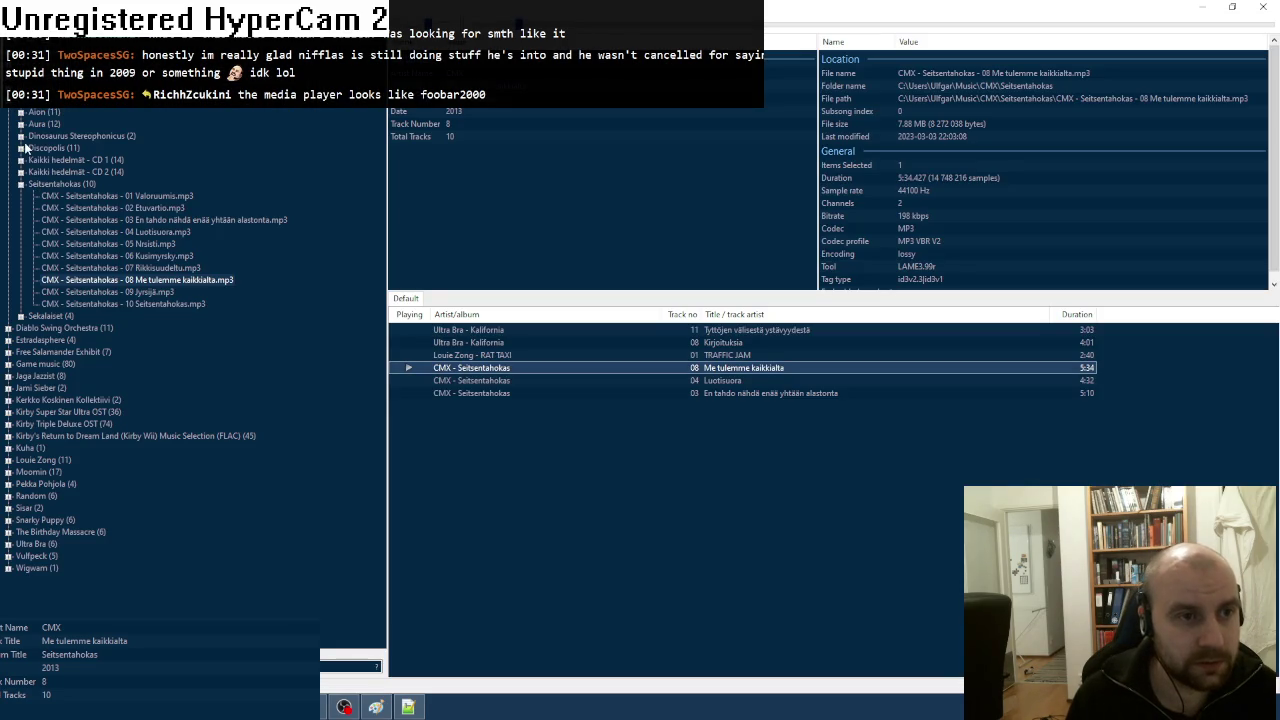
click(21, 147)
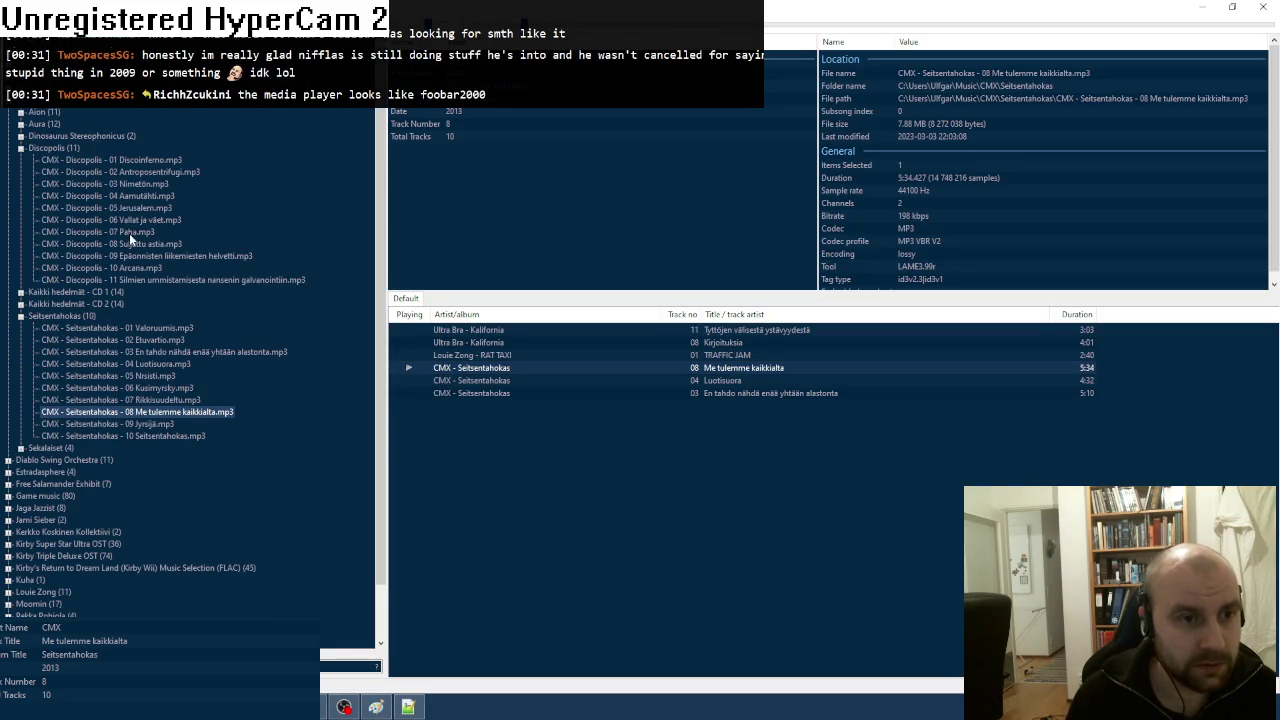
drag(125, 196, 611, 519)
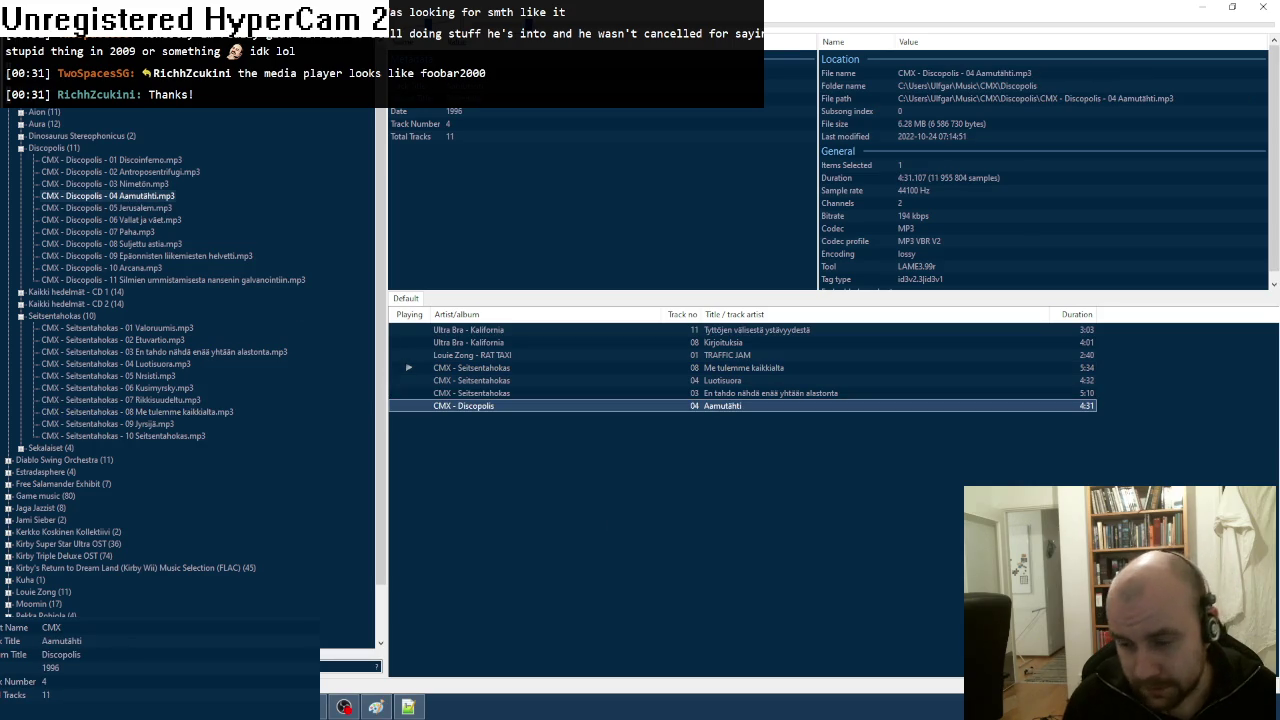
Show the Stopped animation and close the sprite editor back to the level
key(alt+Tab)
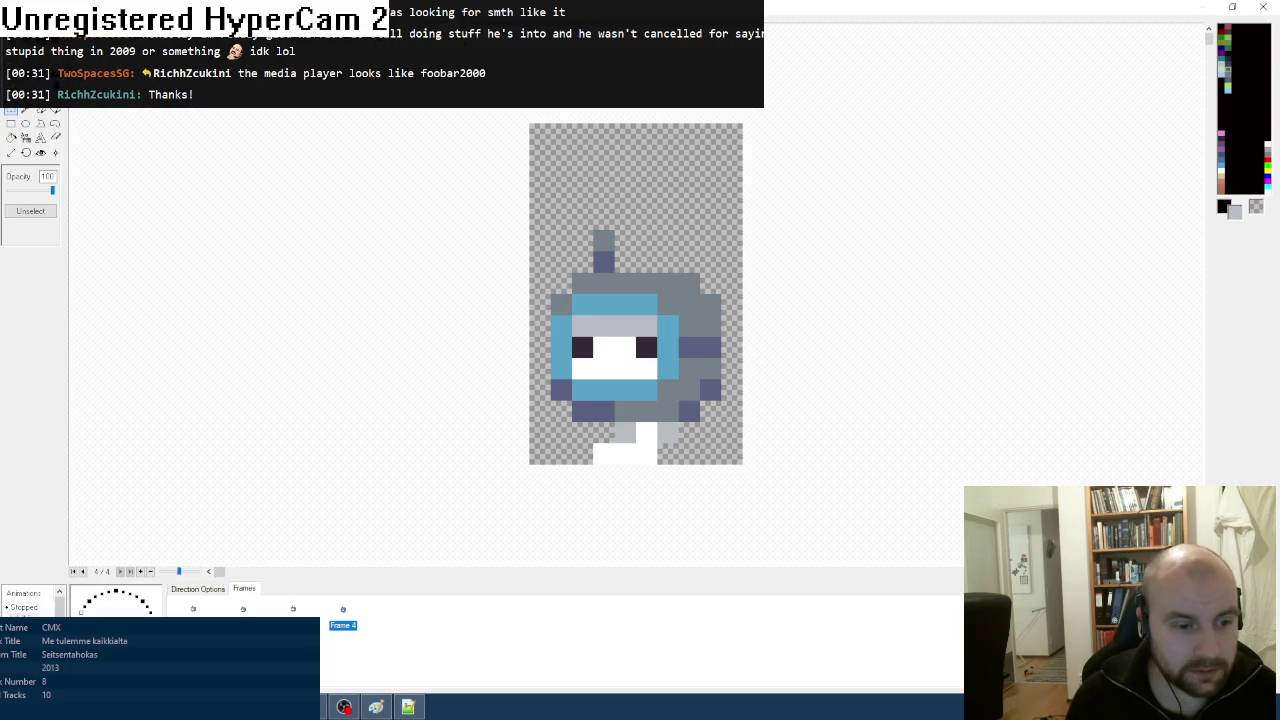
click(24, 607)
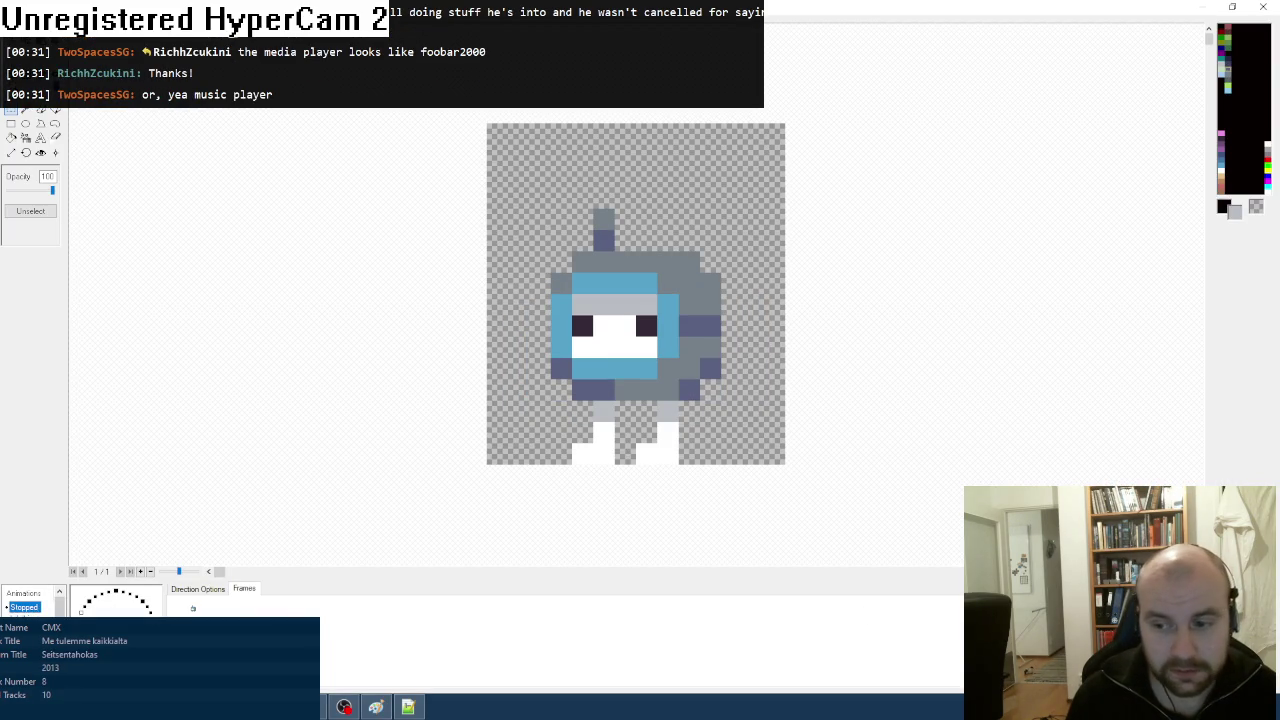
key(Escape)
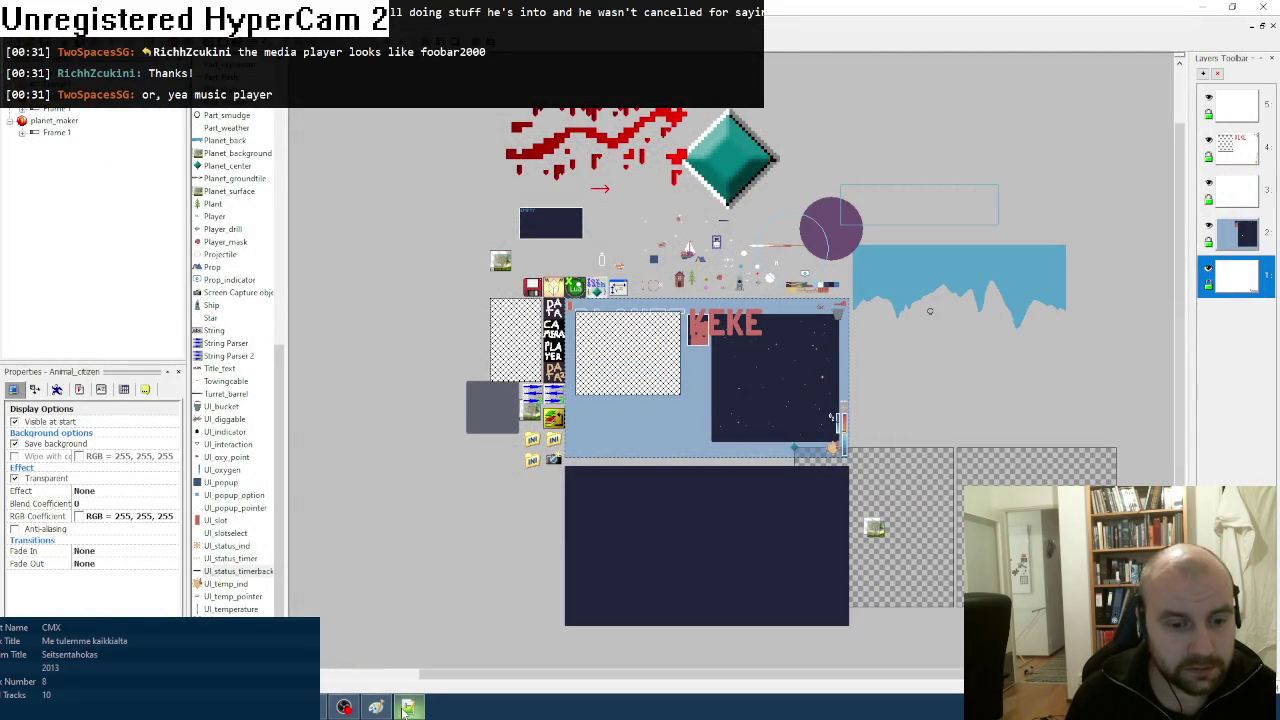
Open planet_maker's Frame 1 layout, test-run it with F7, and pick a palette tile
double_click(56, 132)
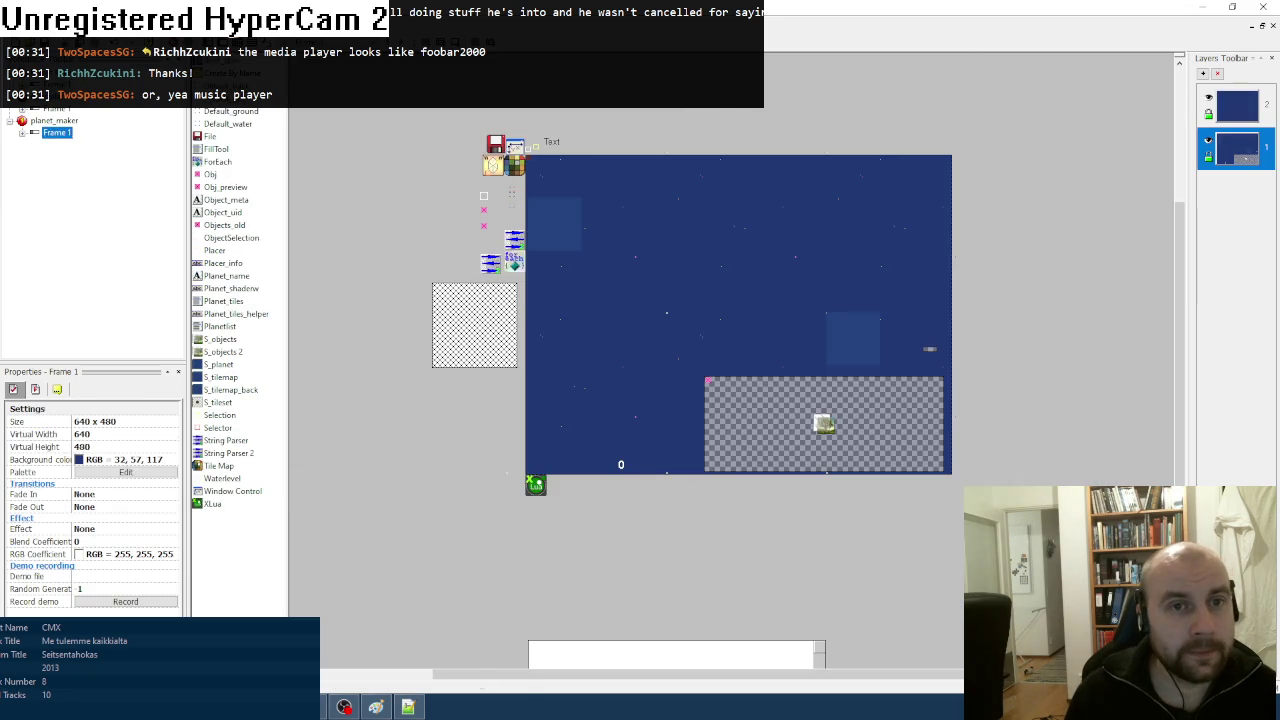
key(F7)
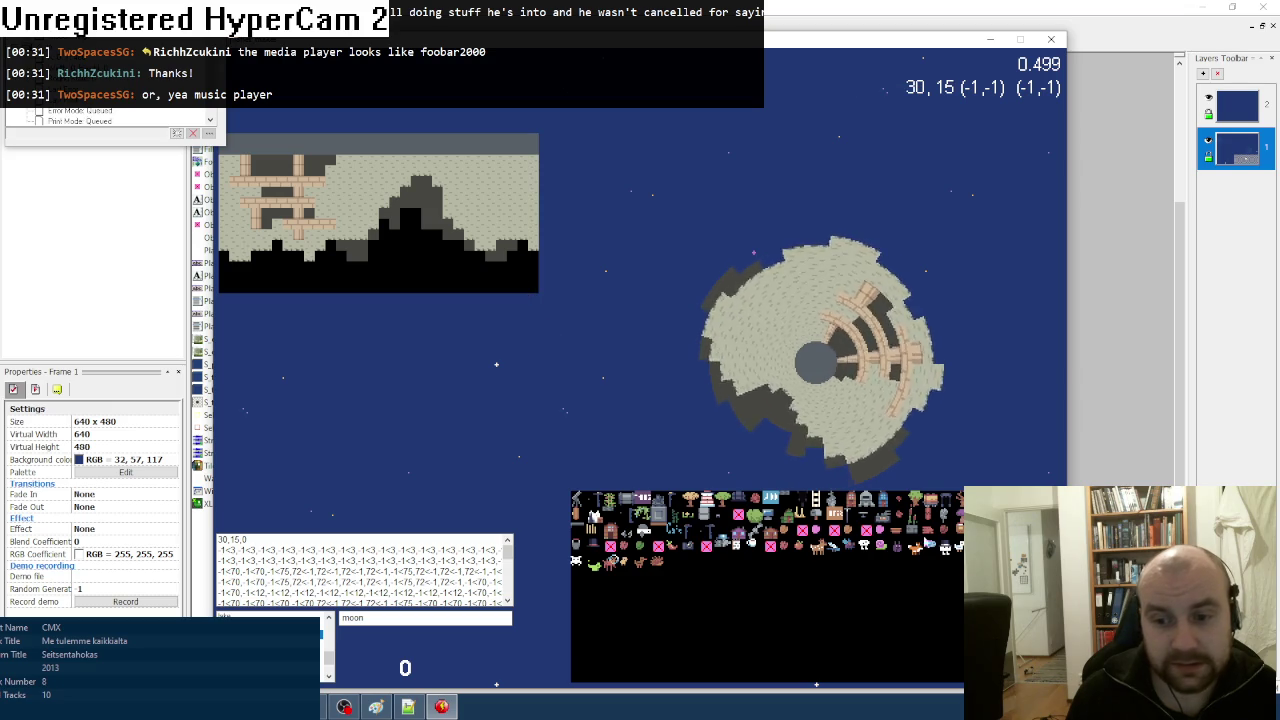
click(944, 552)
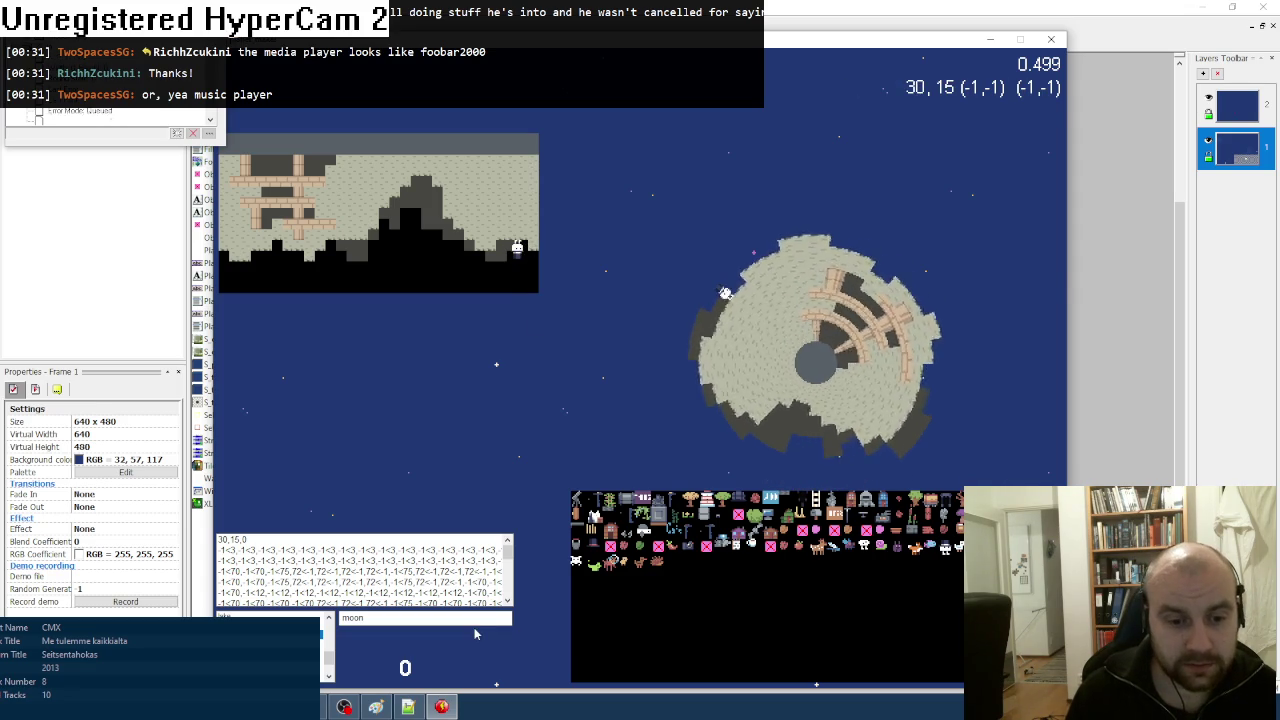
Enter 'astronaut' as the costume in the running test, then close the test window
mouse_move(465, 636)
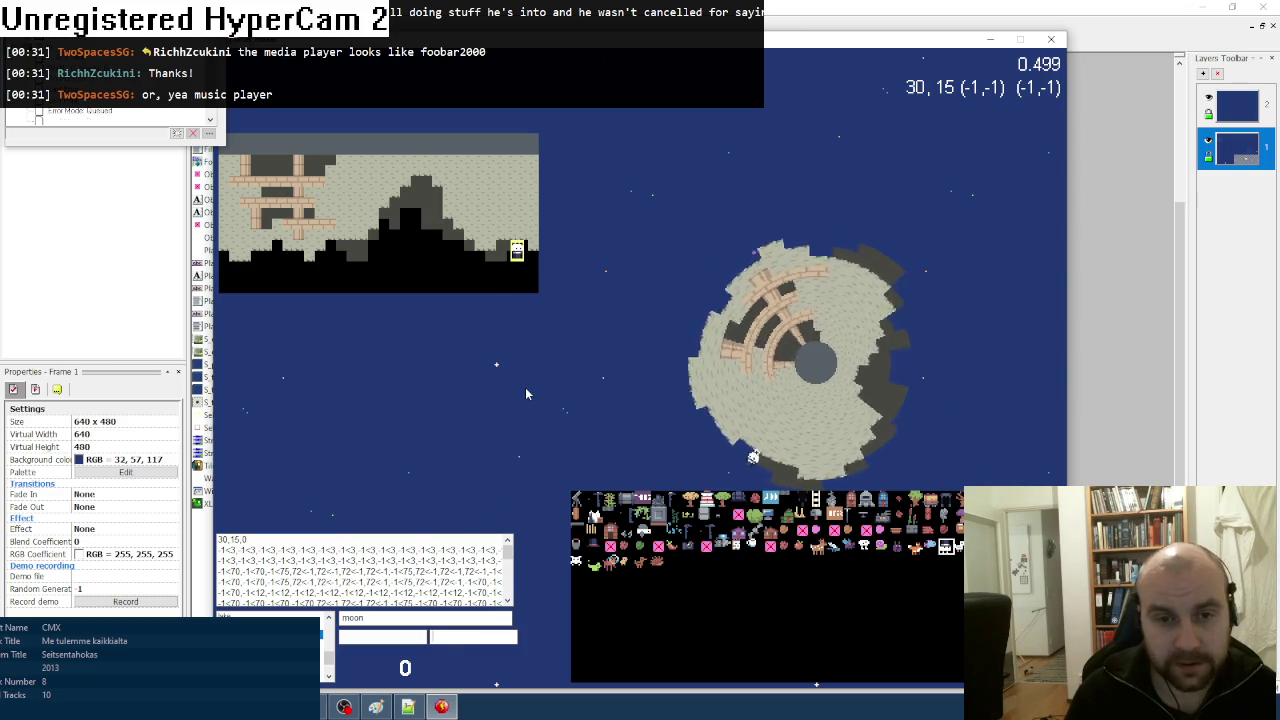
text(astronaut)
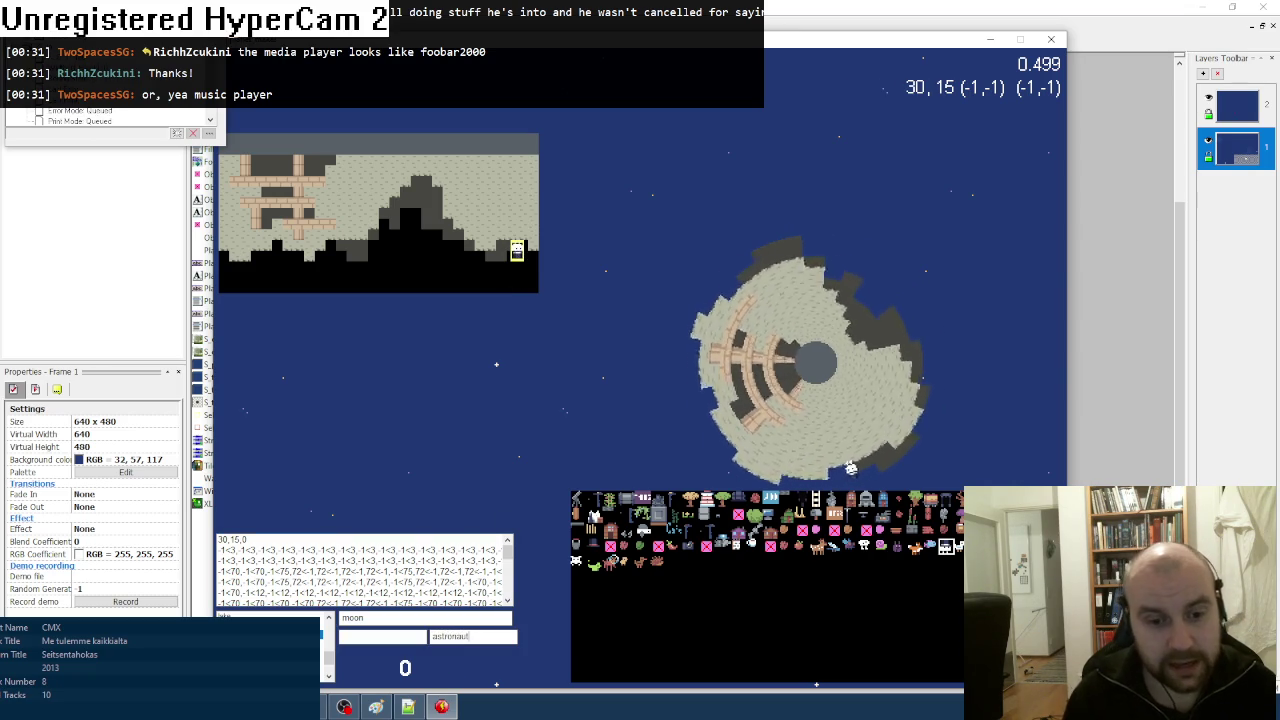
key(Return)
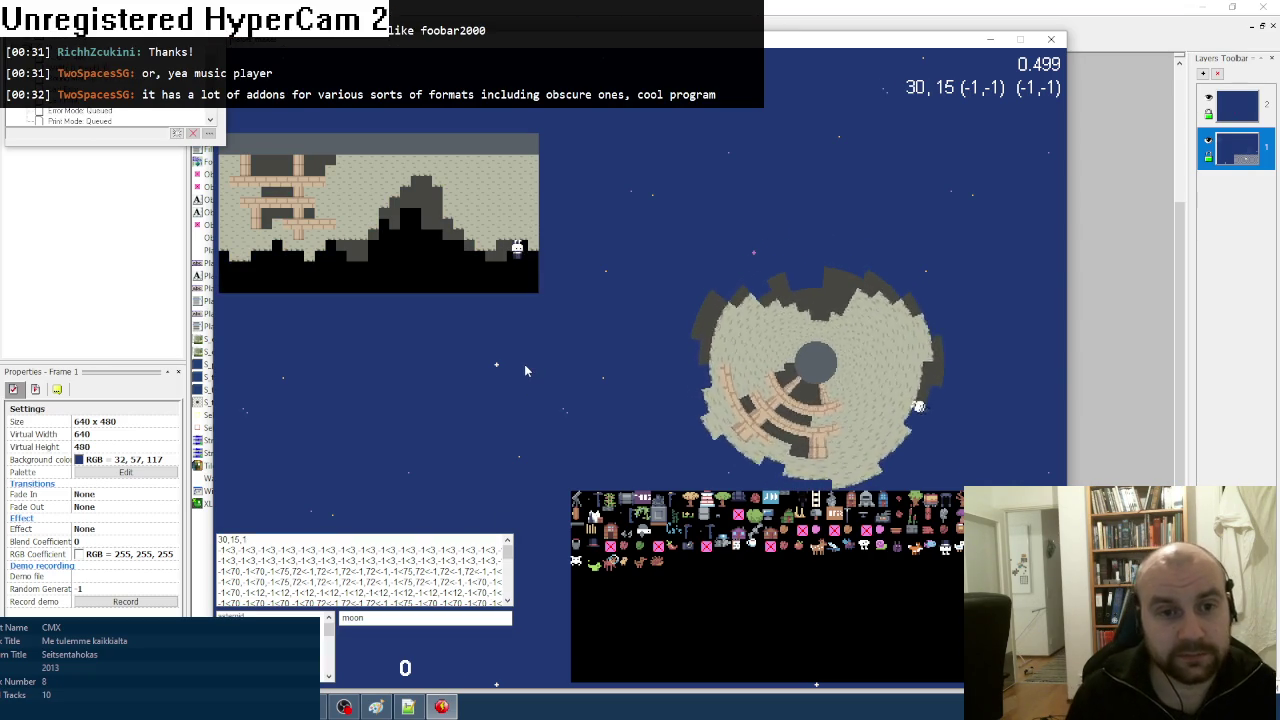
click(1051, 39)
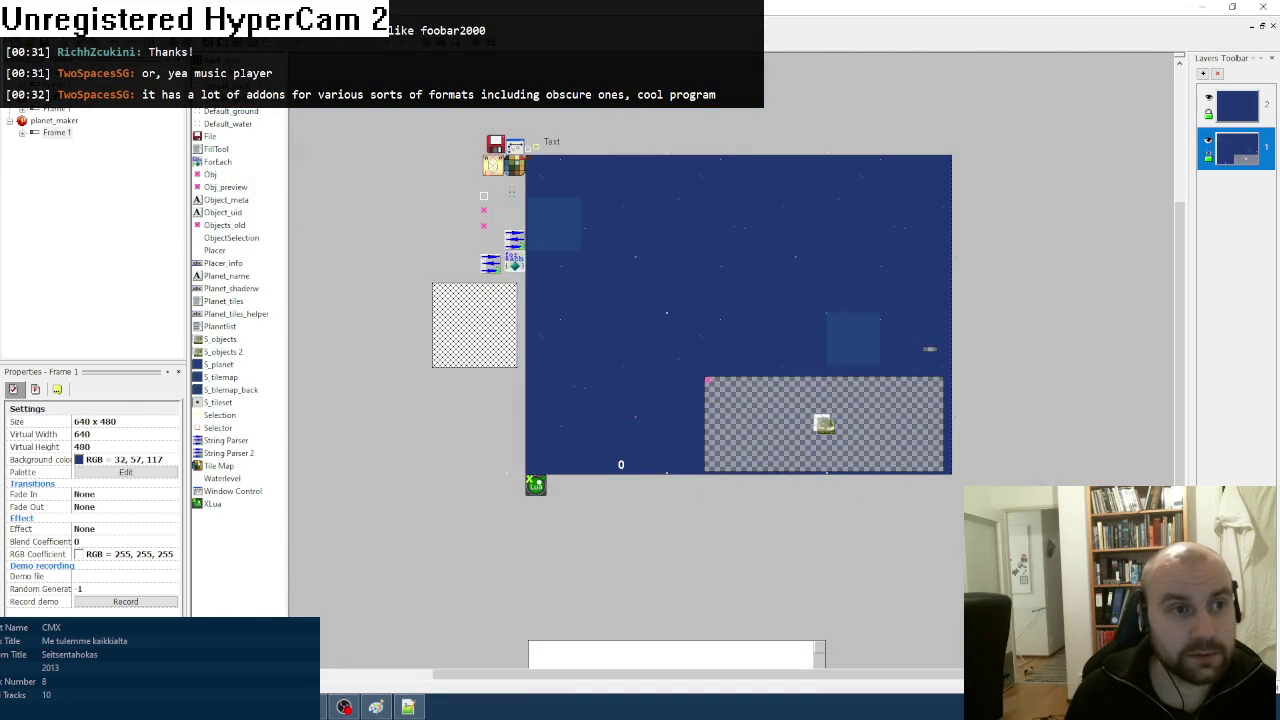
Append a line noting the falling star leaves no trail to the end of the event sheet's to-do comment
key(ctrl+e)
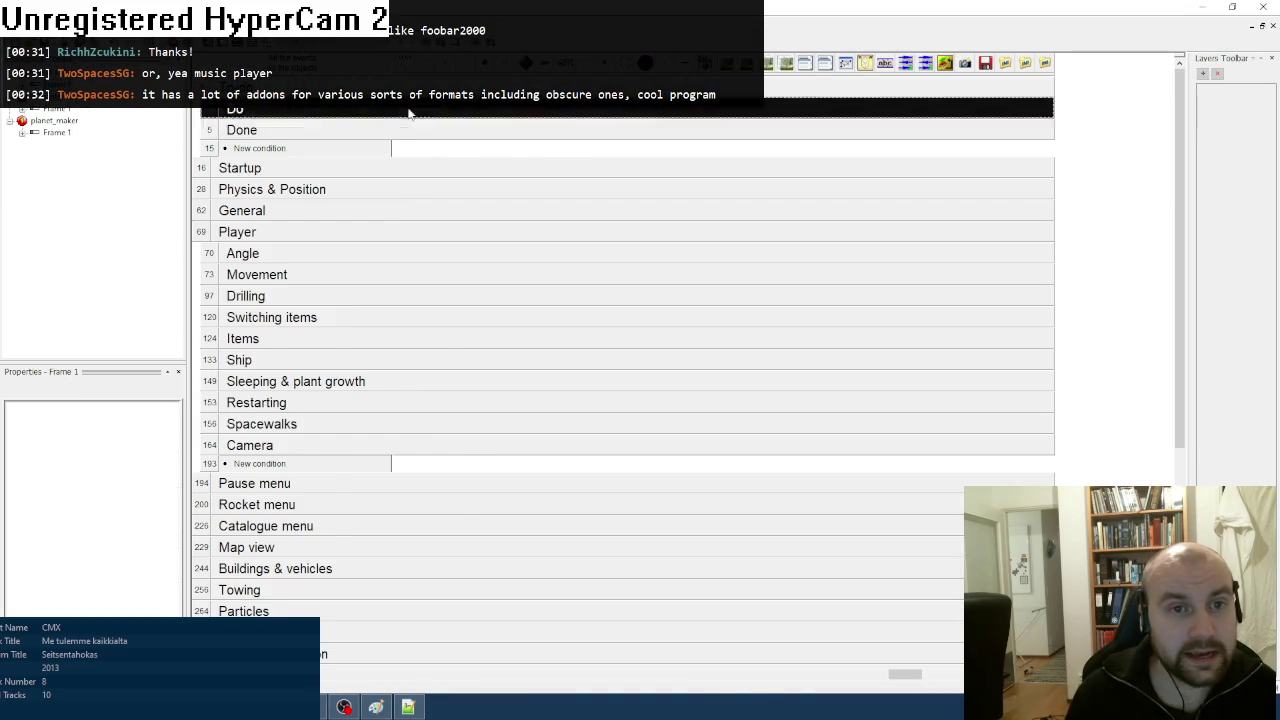
right_click(477, 251)
click(508, 263)
click(691, 254)
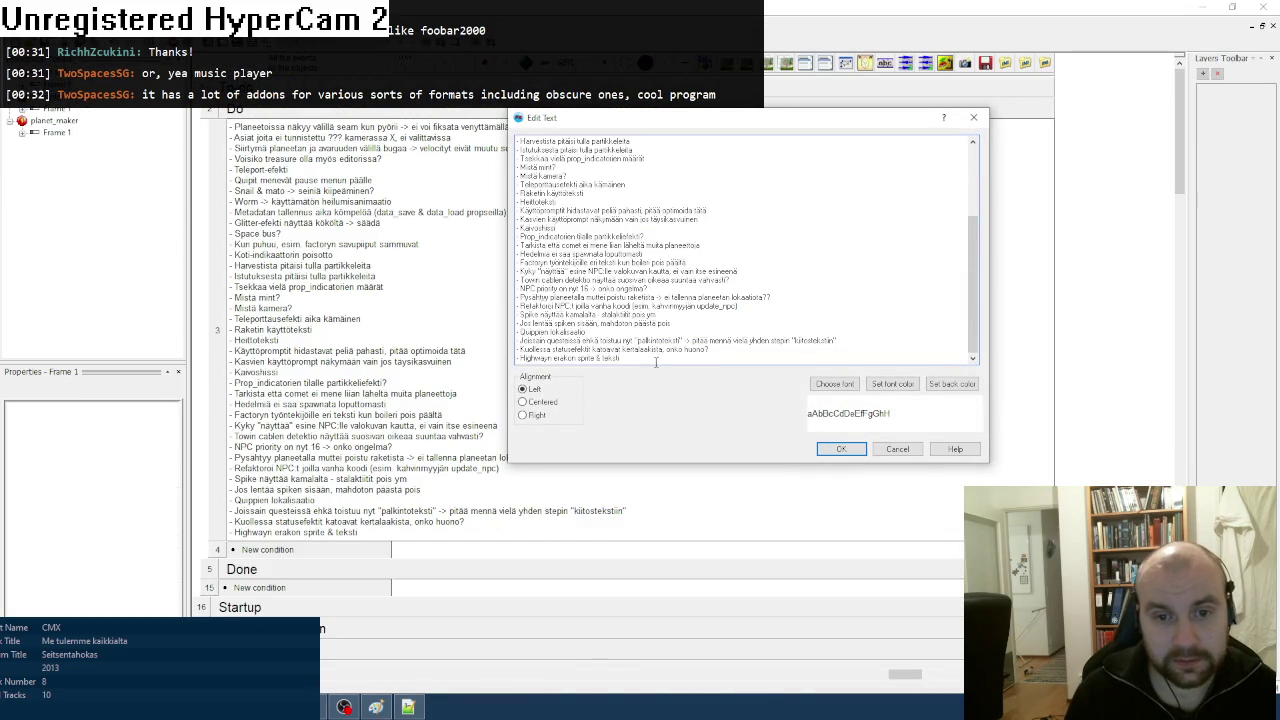
key(ctrl+End)
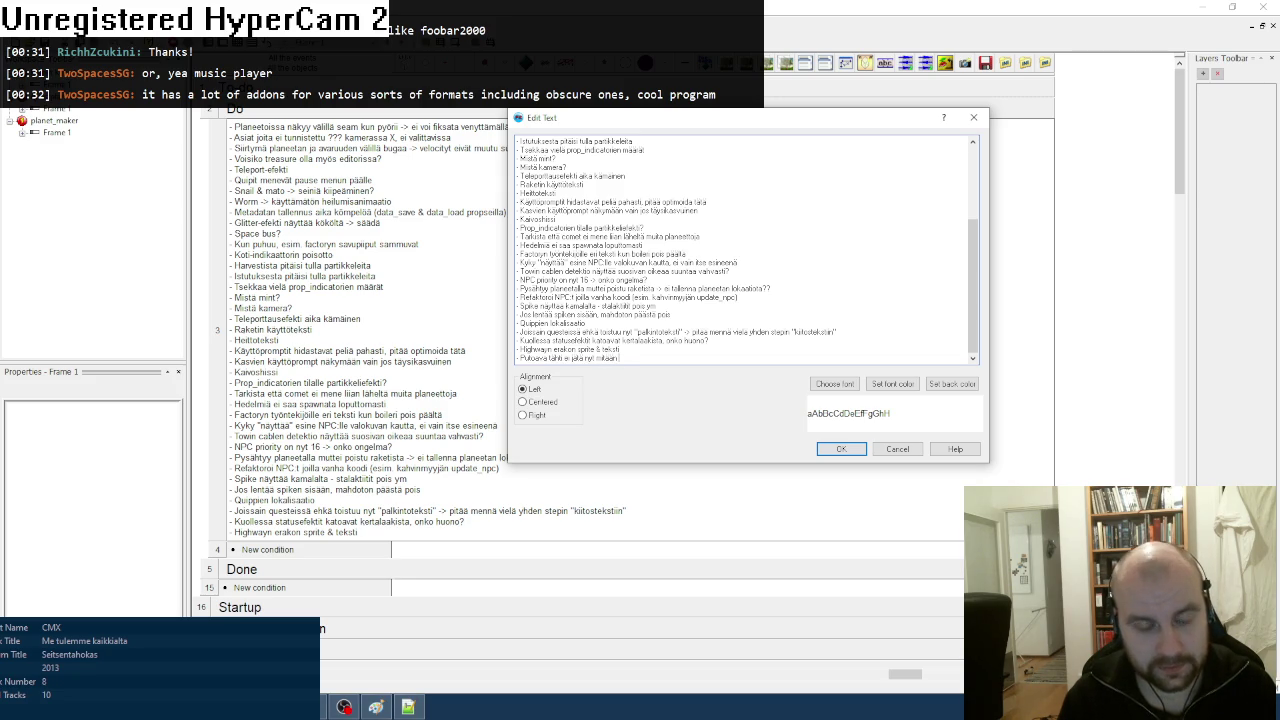
text(rms)
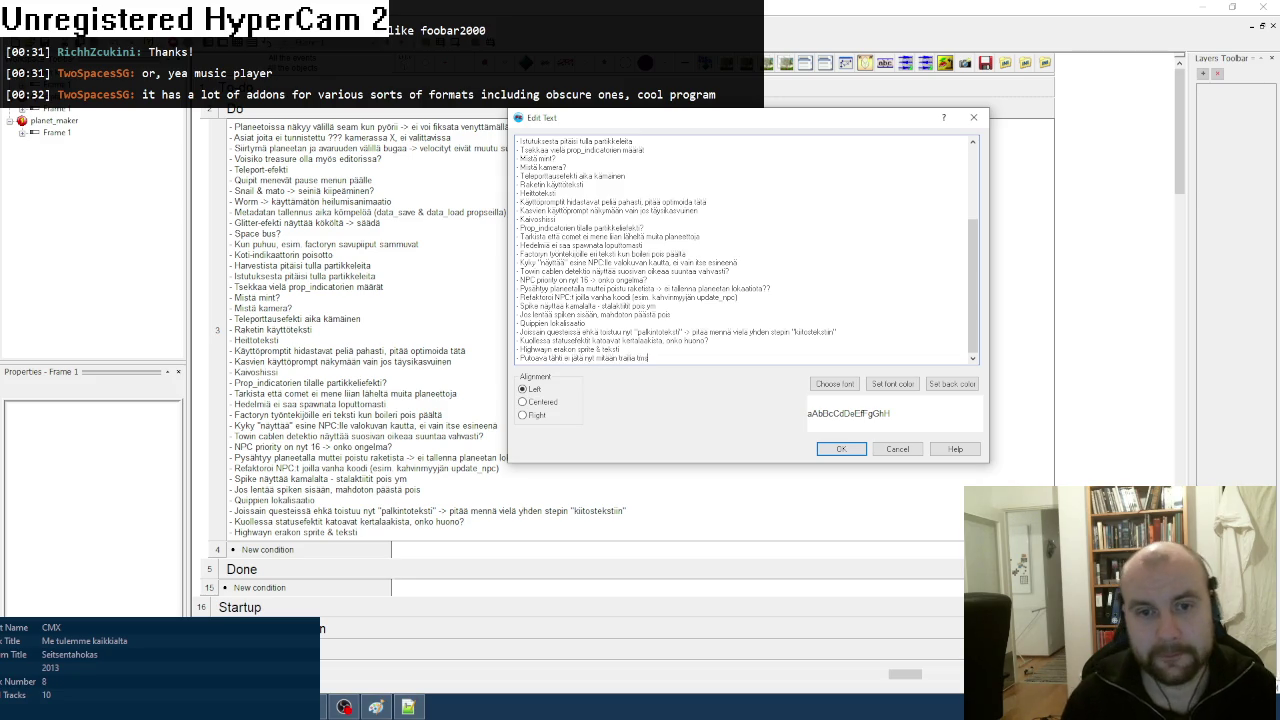
click(840, 449)
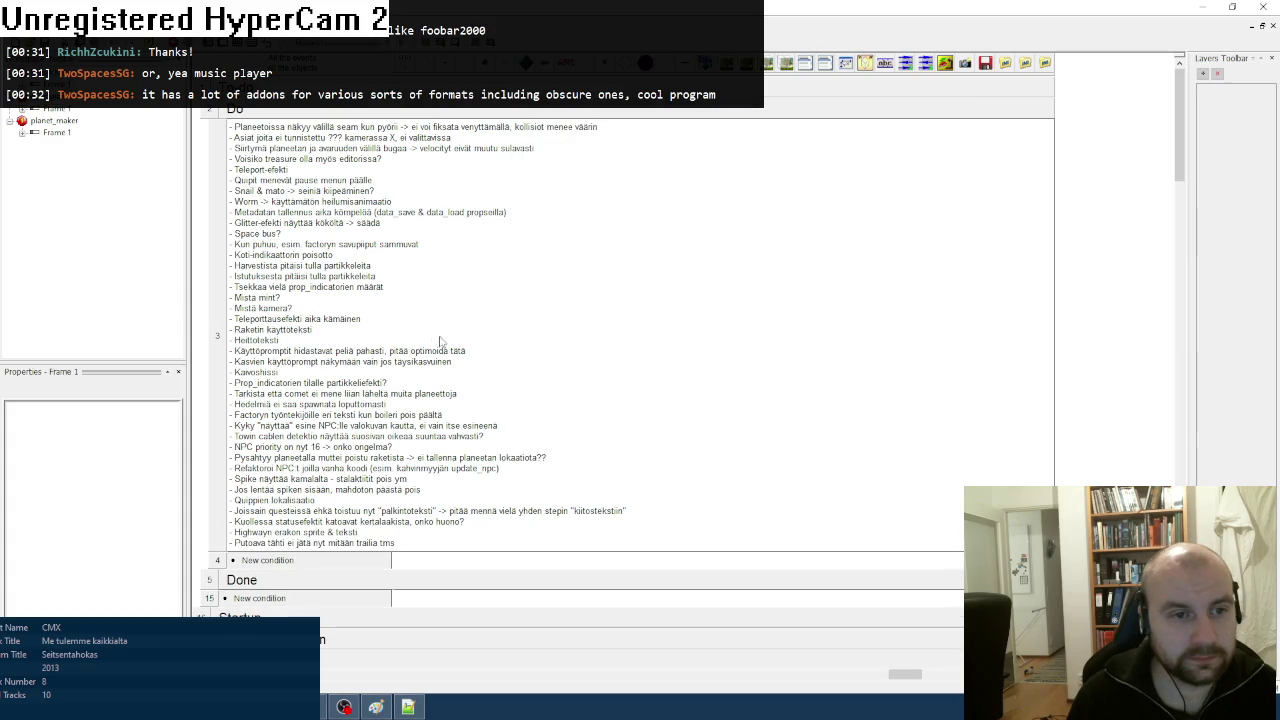
click(408, 707)
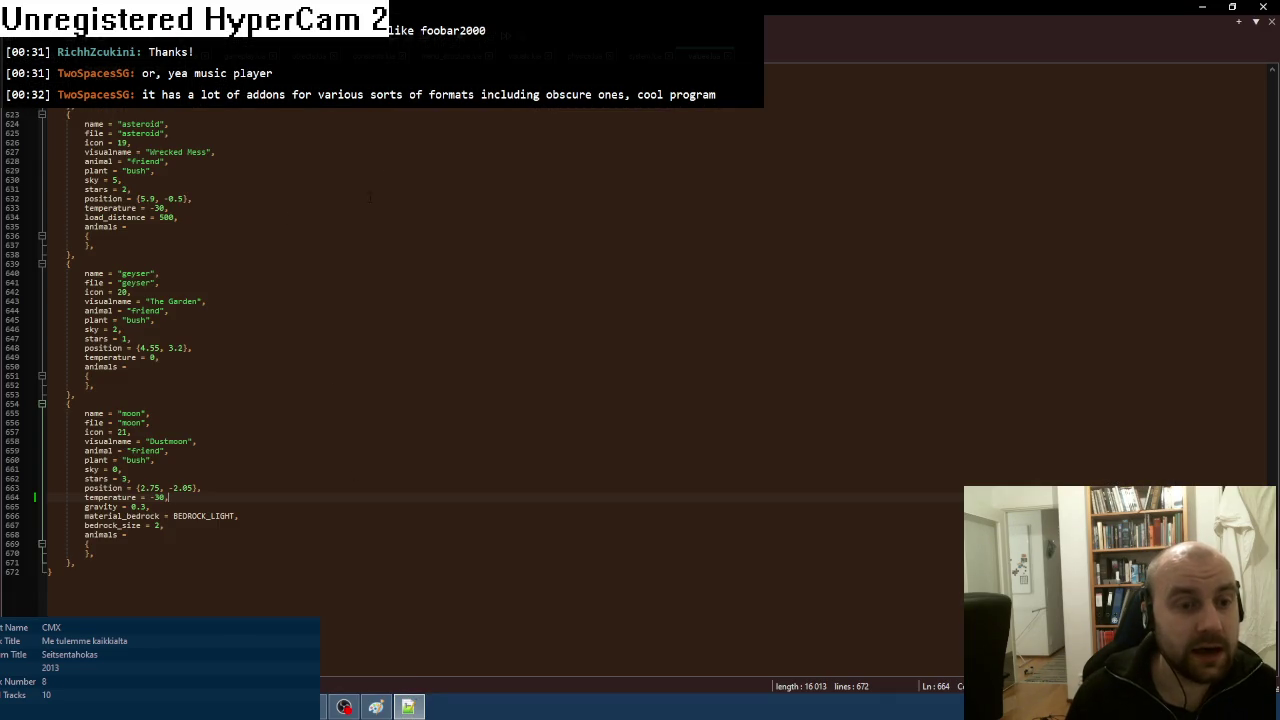
Start a new 'Moon people' comment section below the Ice people entry in the character file
key(ctrl+Tab)
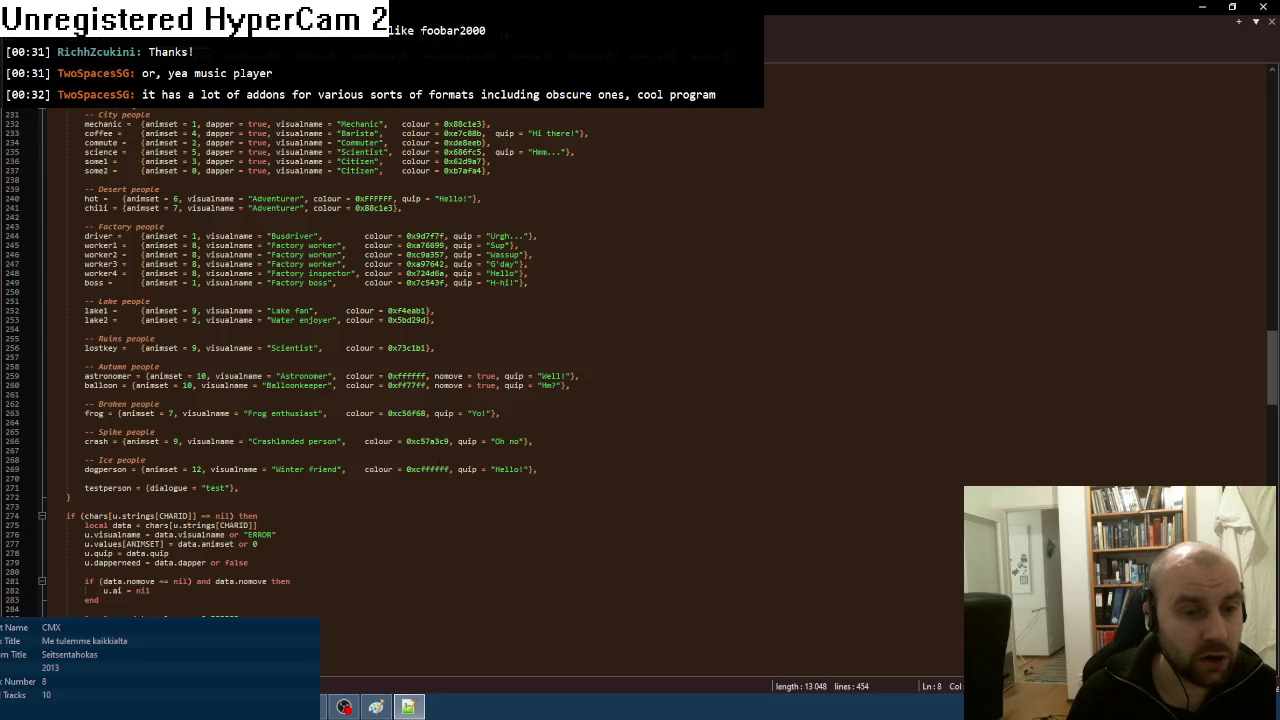
click(586, 466)
key(Return)
key(Return)
text(--)
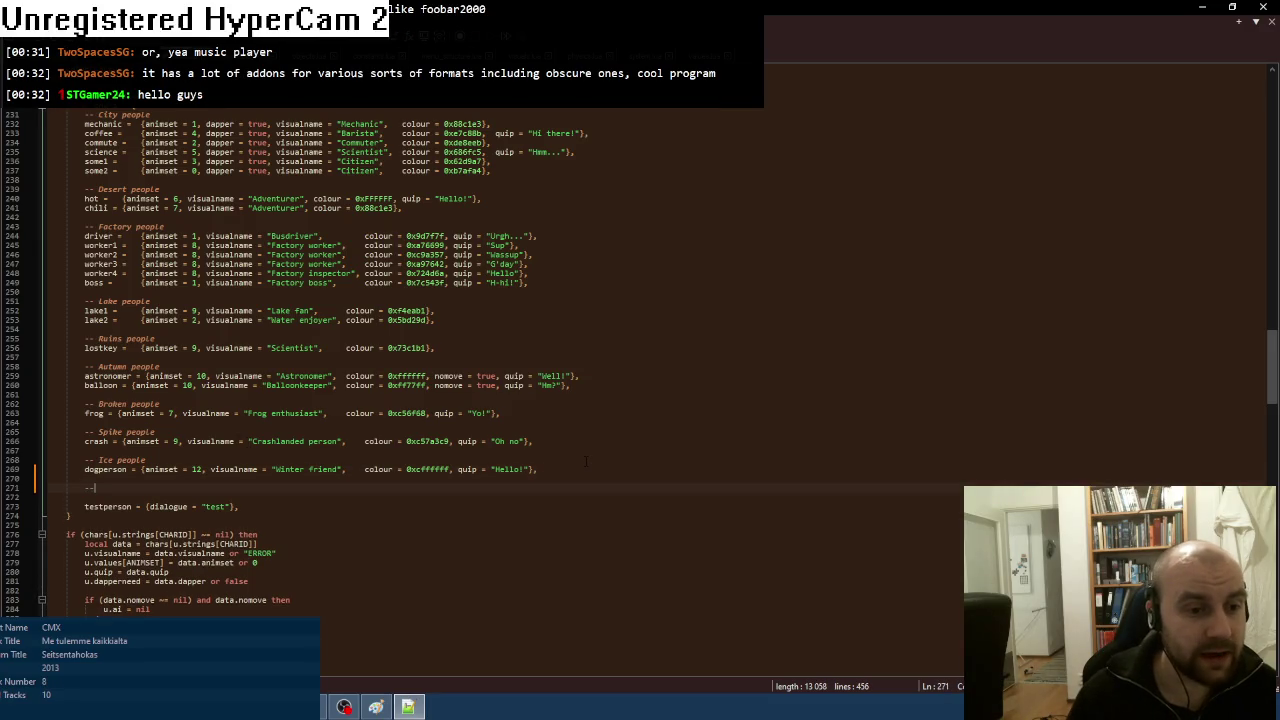
text(Moon p)
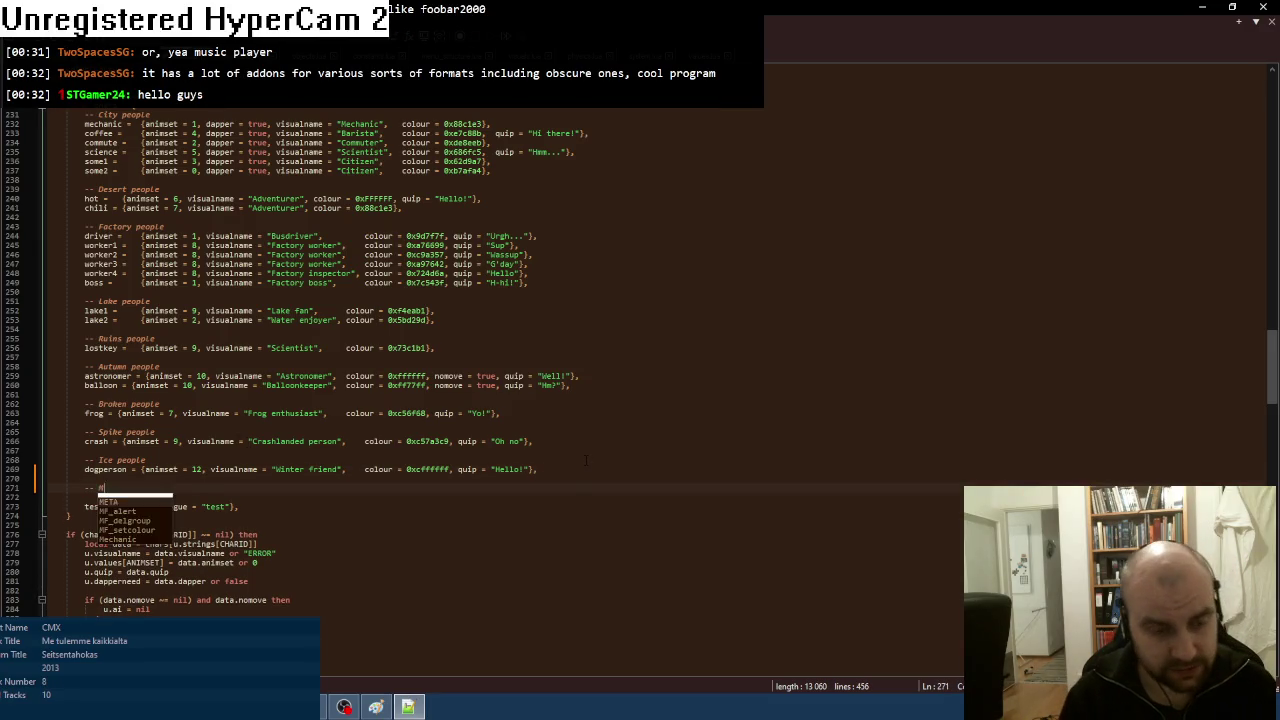
text(eople)
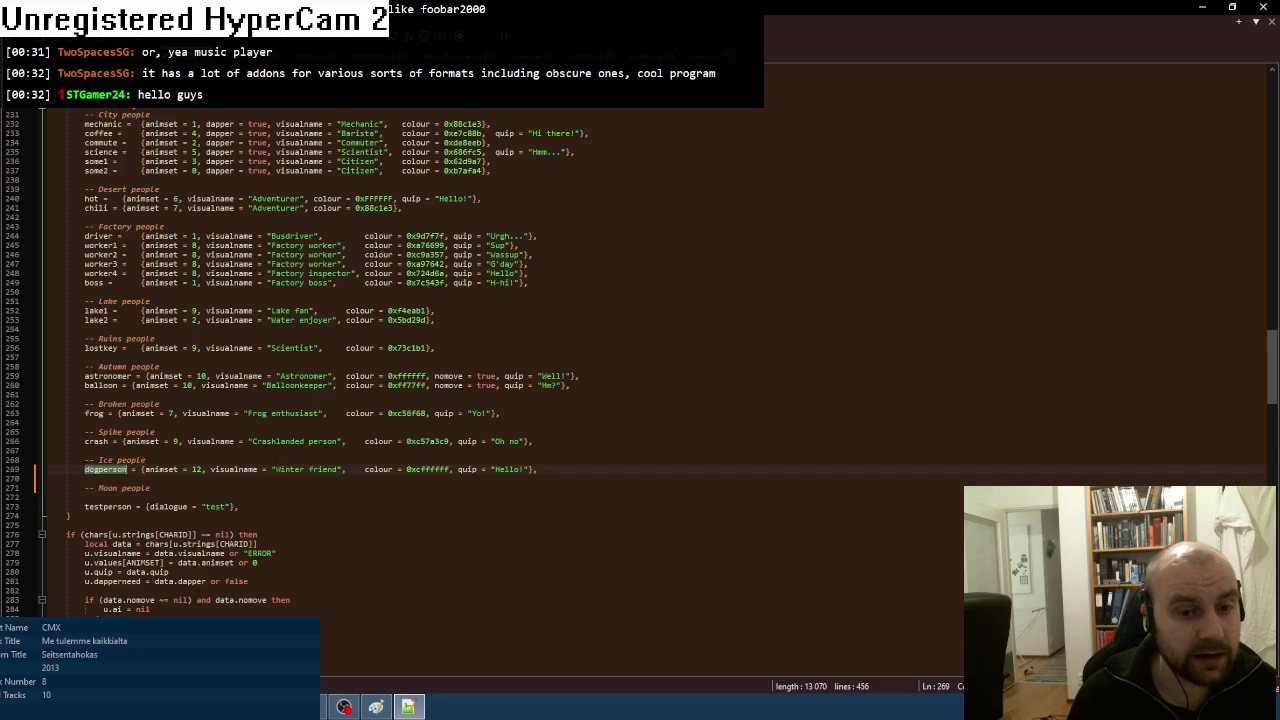
Duplicate the dogperson line under it, renamed astronaut with display name 'Astronaut'
triple_click(100, 469)
click(200, 496)
key(Return)
text(dogperson = {animset = 12, visualname = "Winter friend",	colour = 0xcffffff, quip = "Hello!"},)
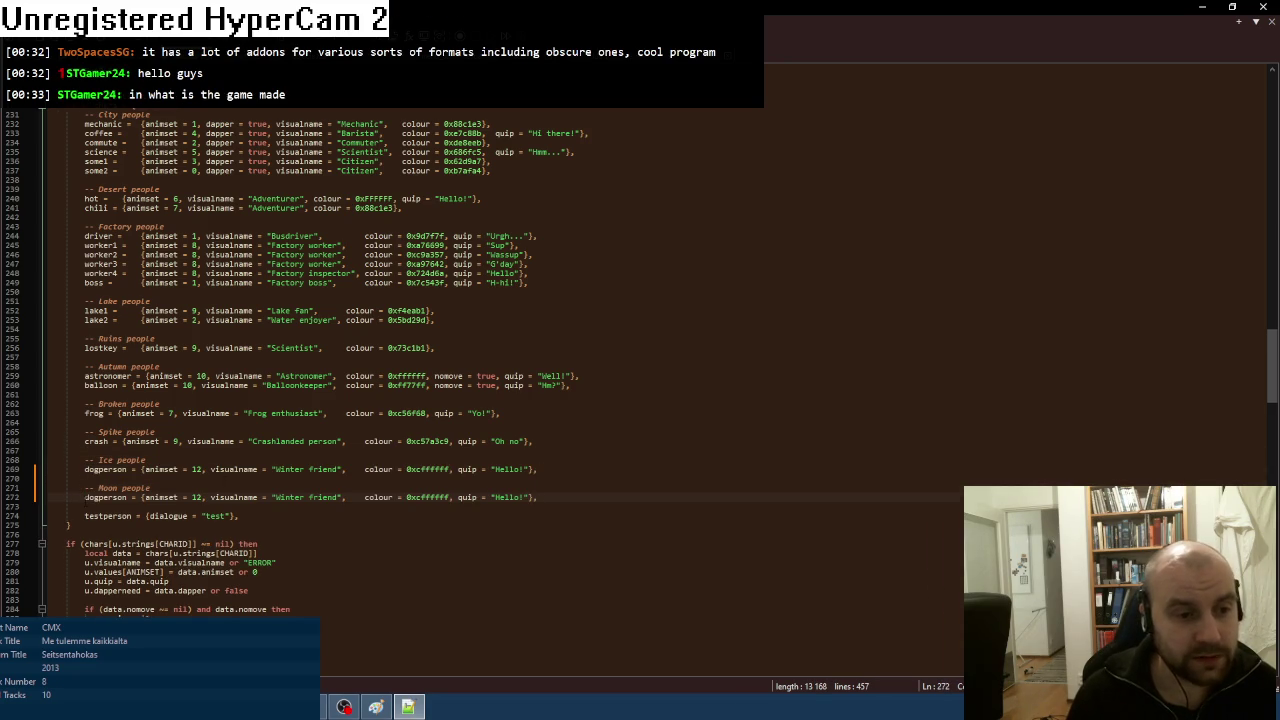
double_click(105, 497)
text(astr)
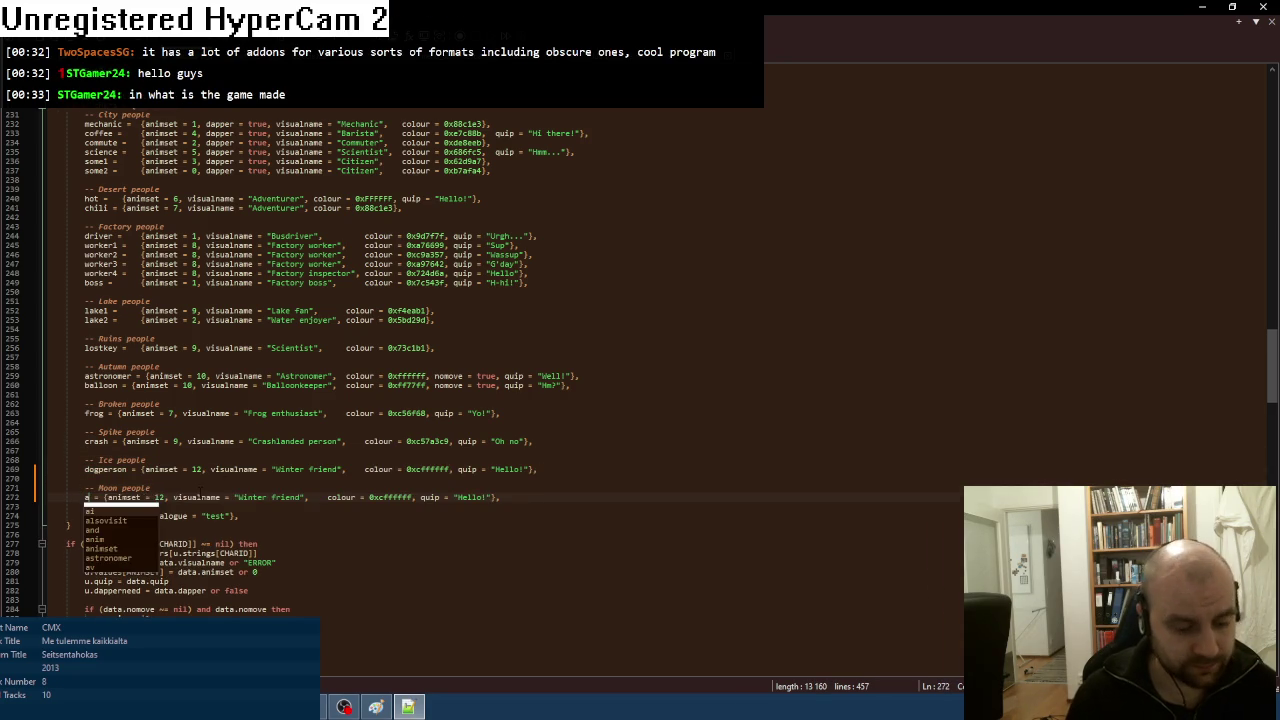
text(onaut)
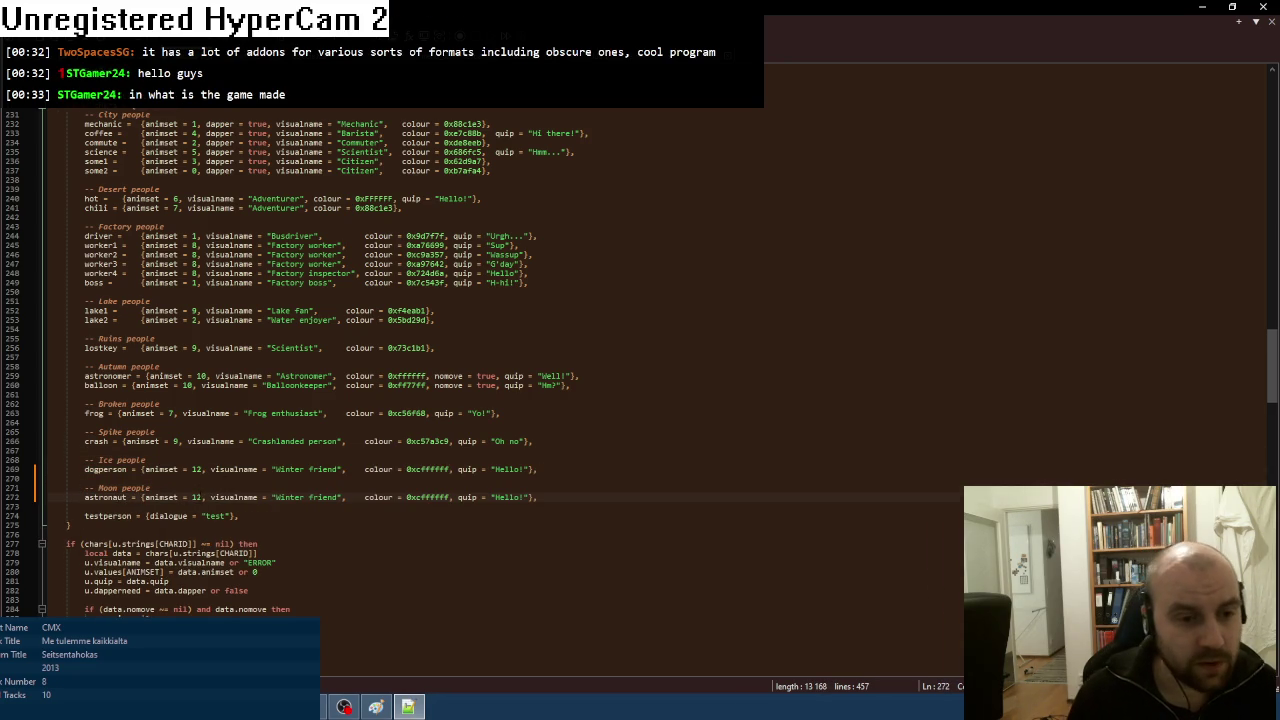
text(3)
drag(275, 497, 330, 497)
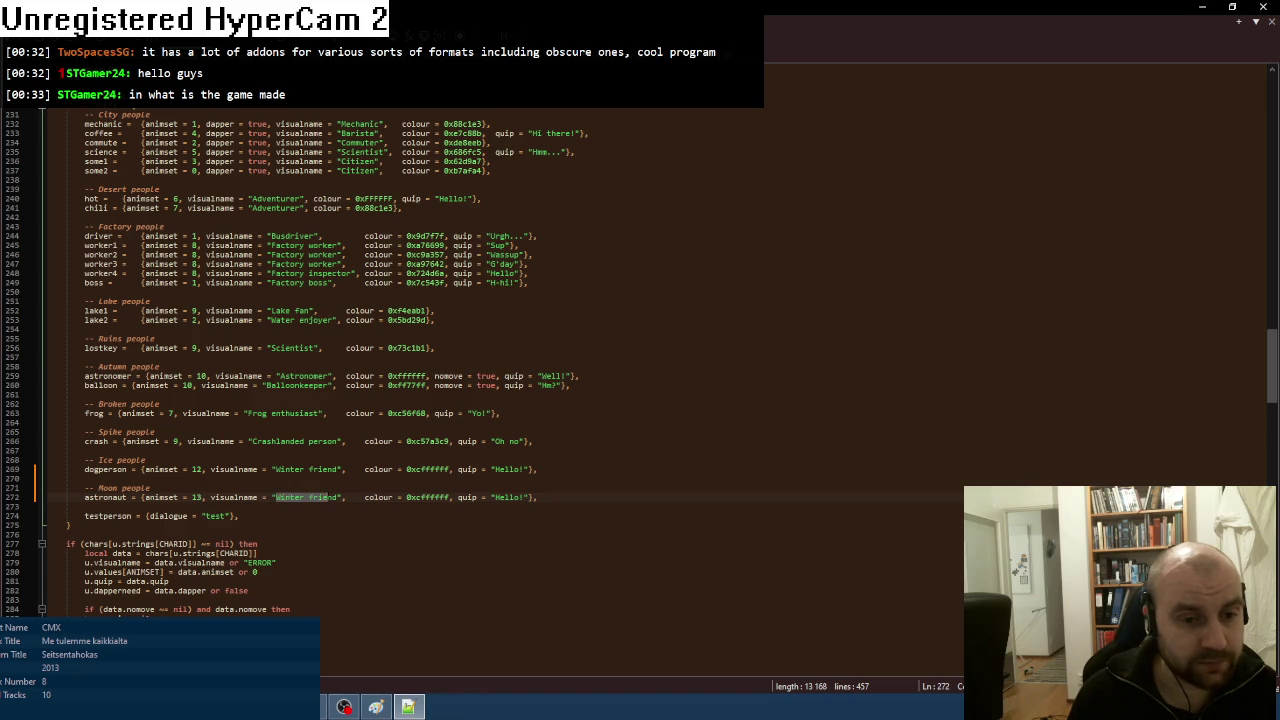
text(As)
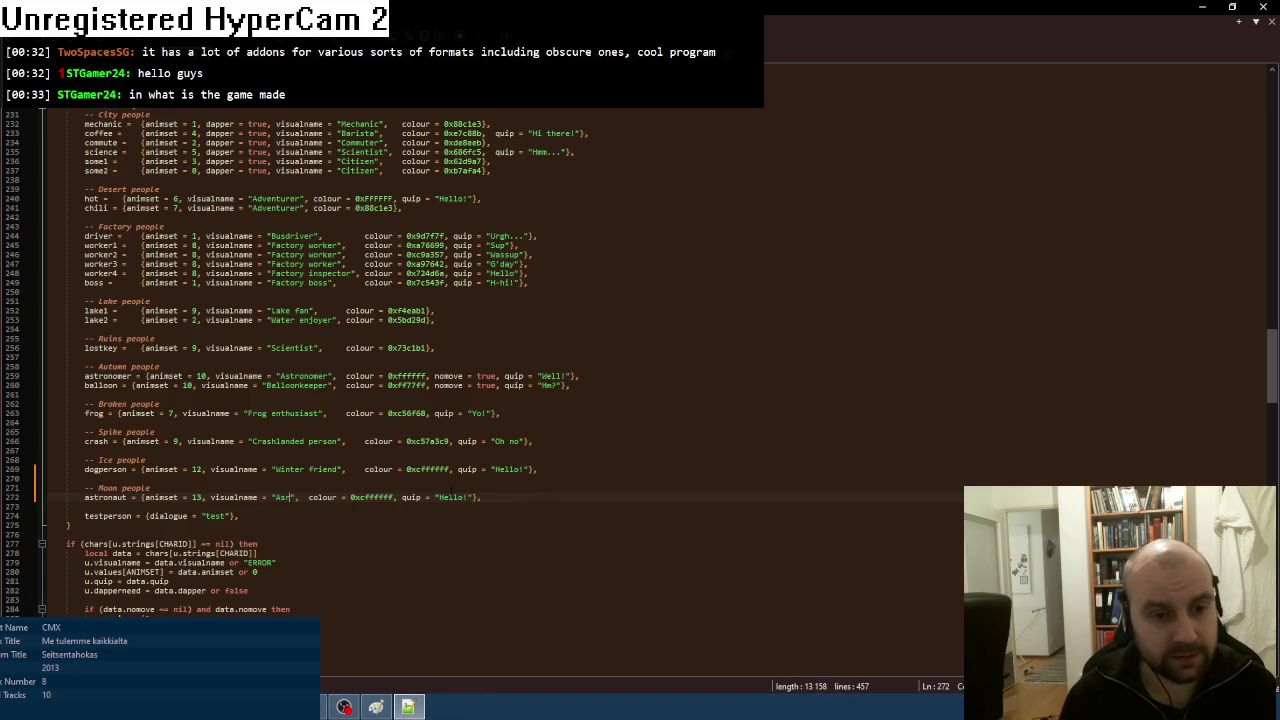
text(tronaut)
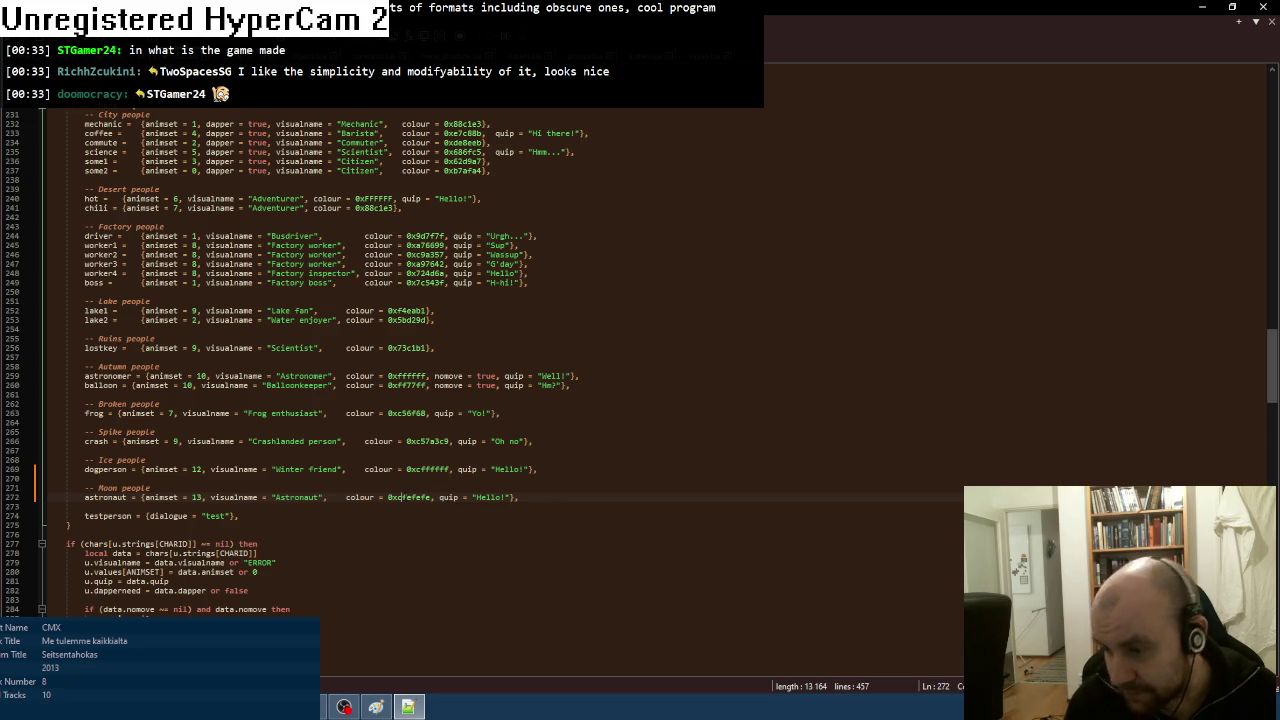
After checking the Fusion event sheet, delete the astronaut's quip, save the file and go back to Fusion
key(alt+Tab)
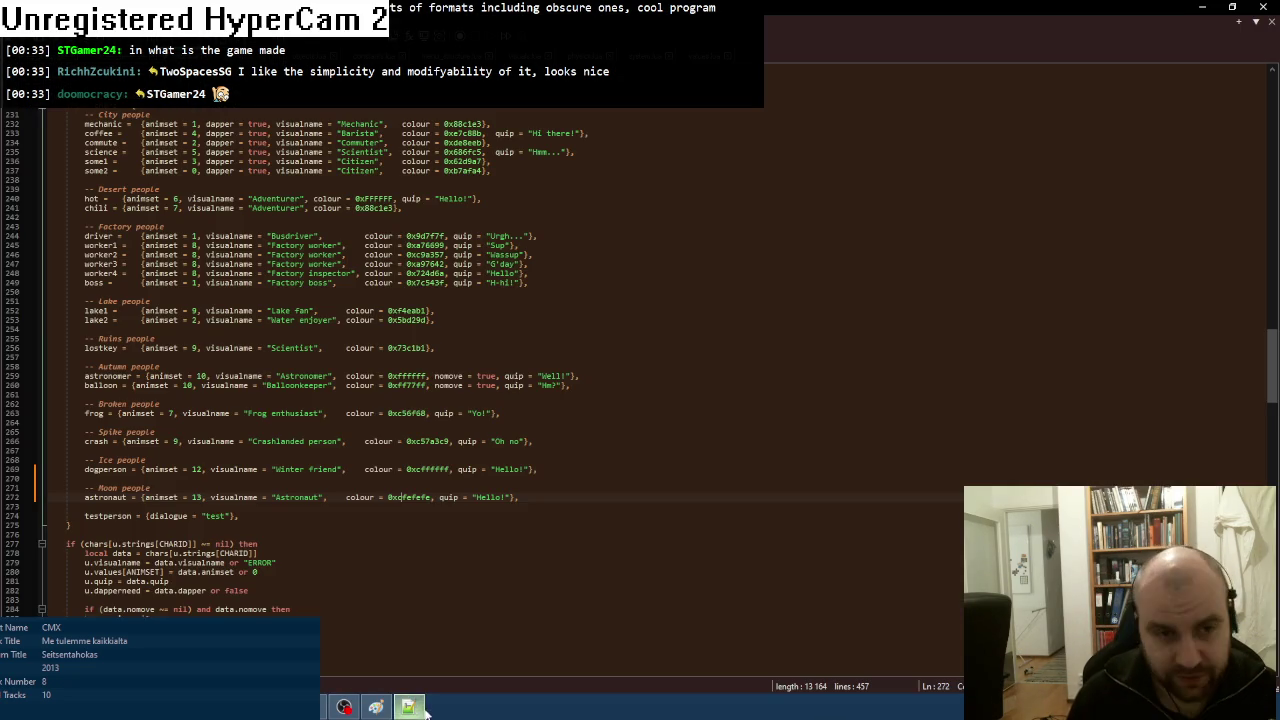
click(408, 707)
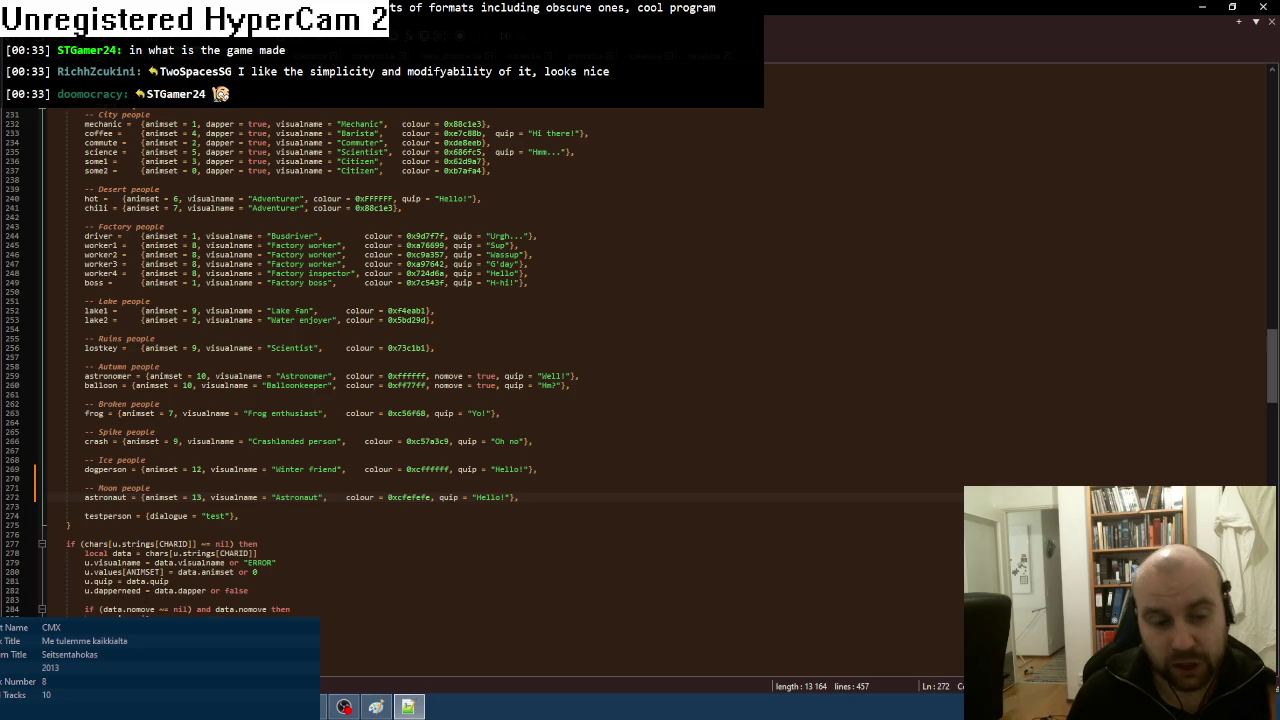
mouse_move(83, 707)
click(83, 600)
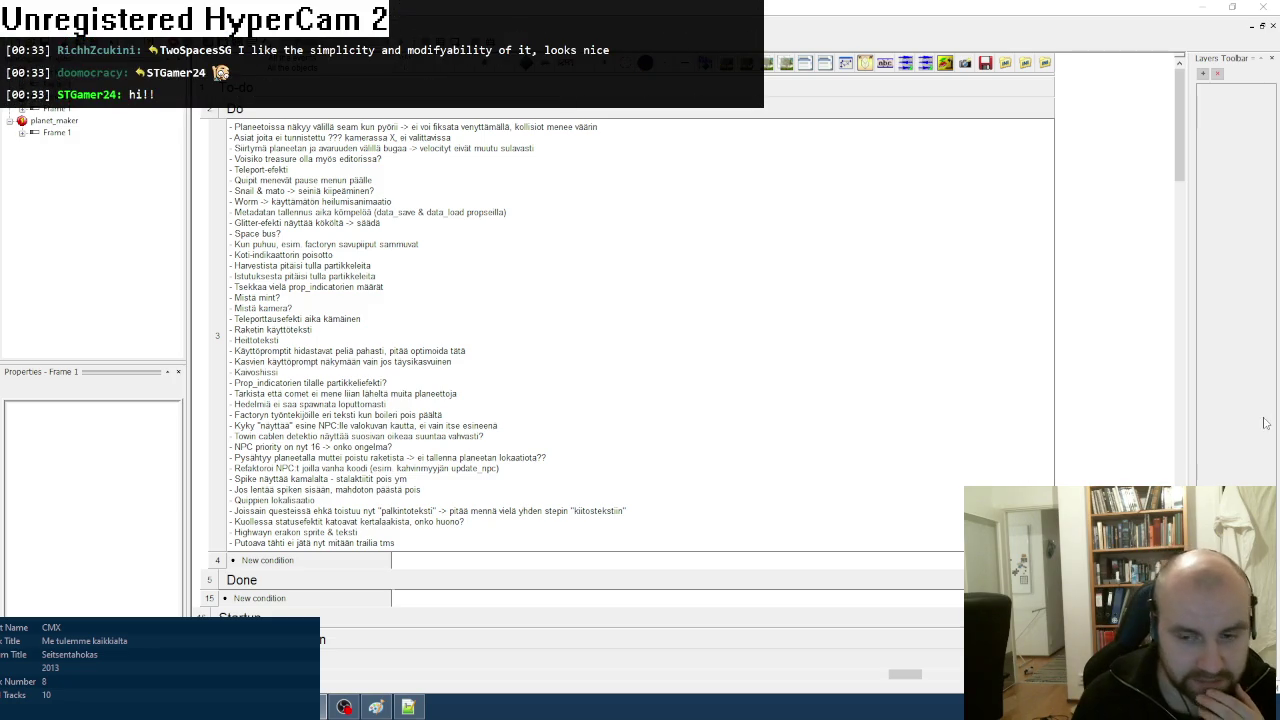
click(412, 708)
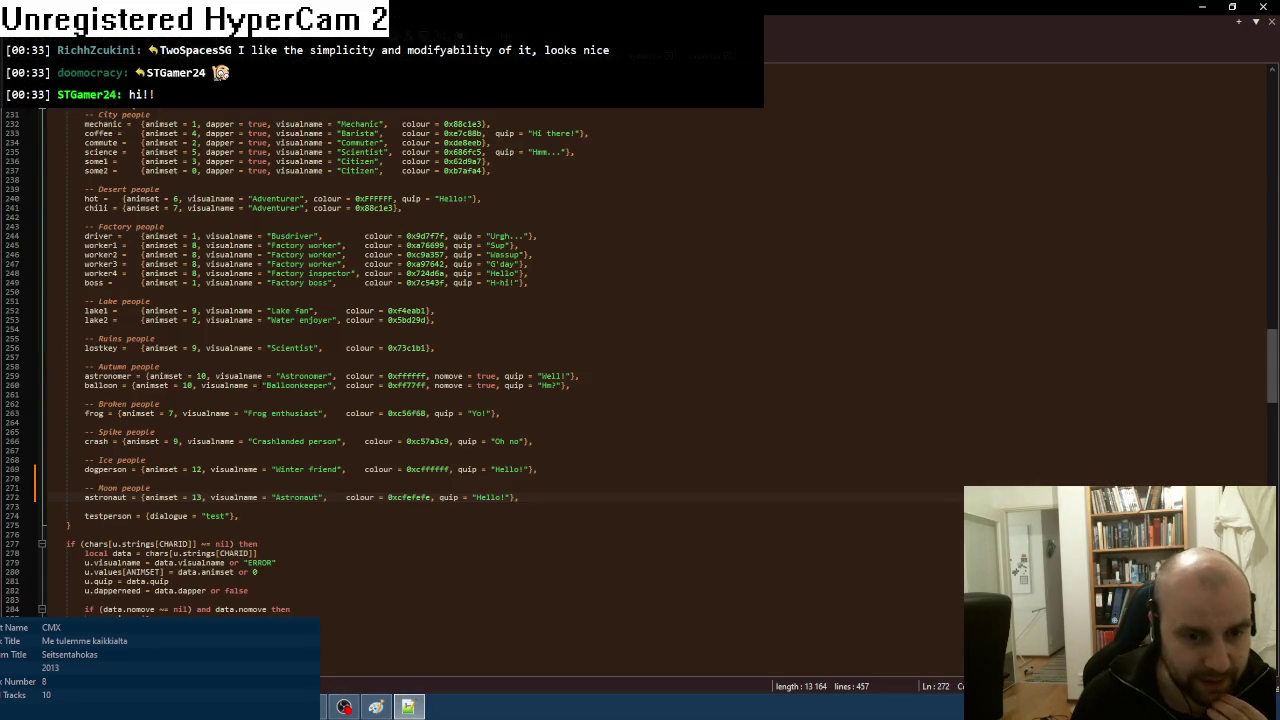
drag(476, 497, 508, 497)
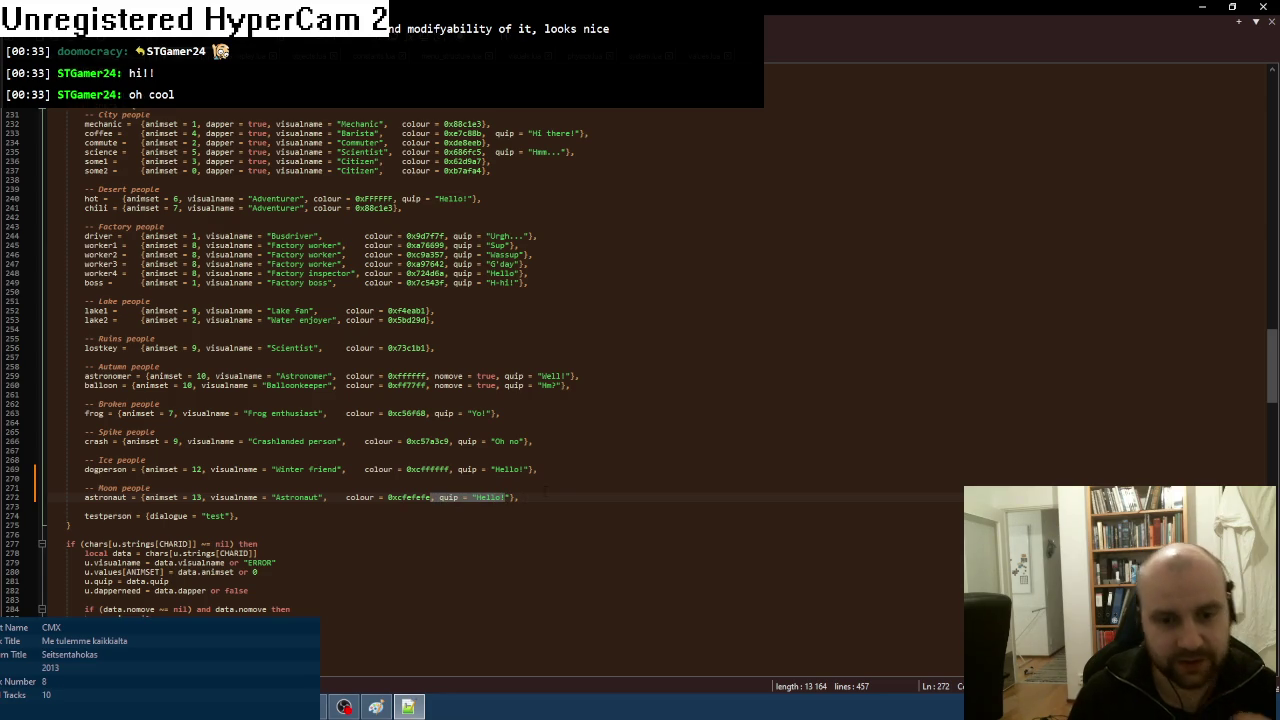
key(Delete)
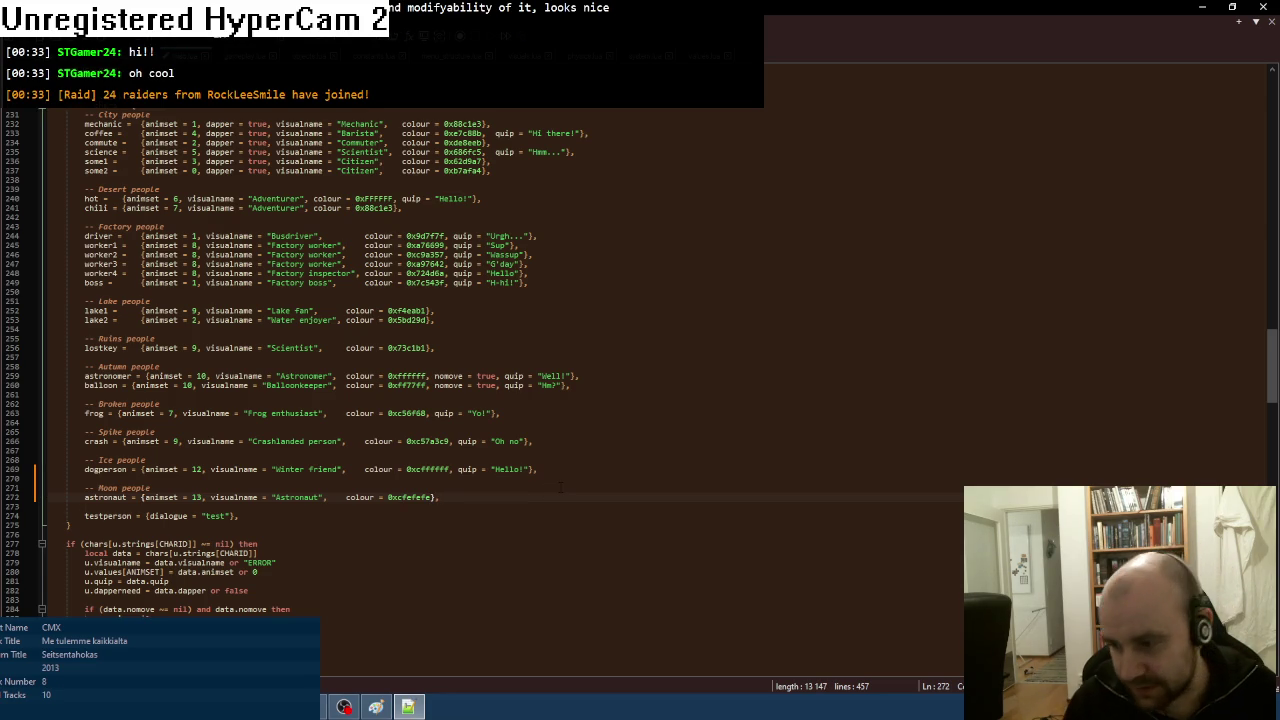
key(ctrl+s)
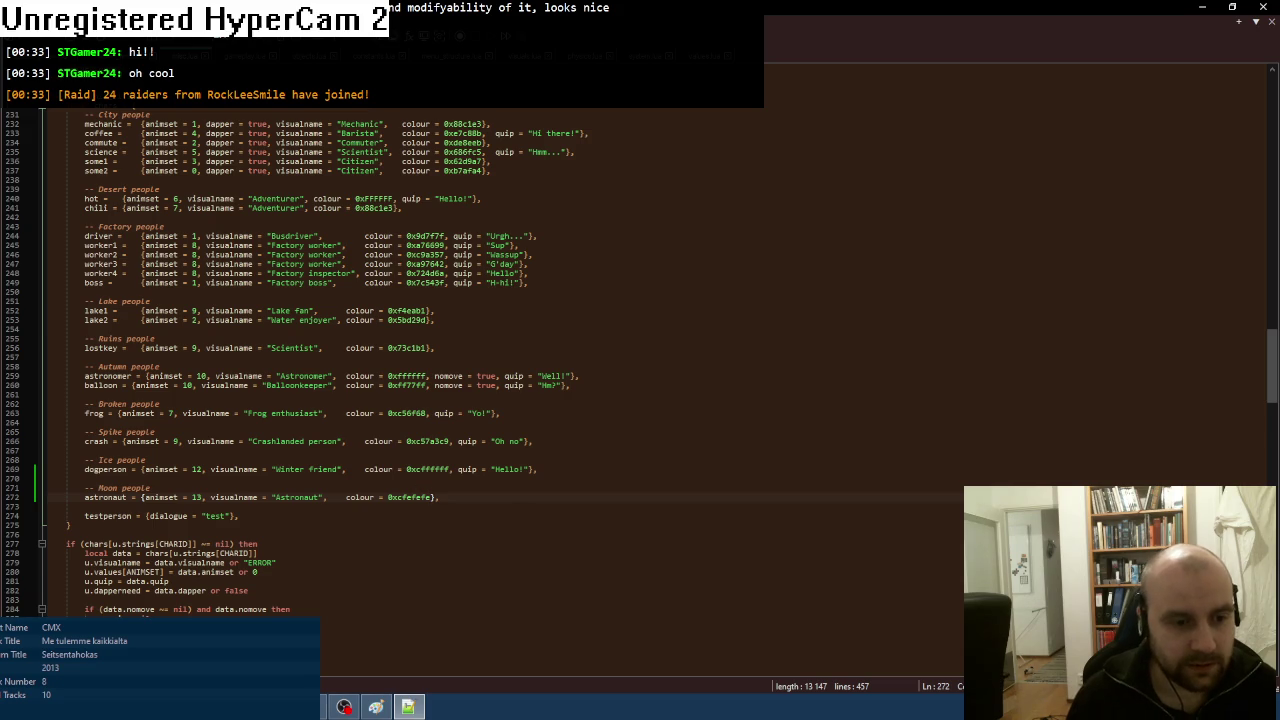
key(alt+Tab)
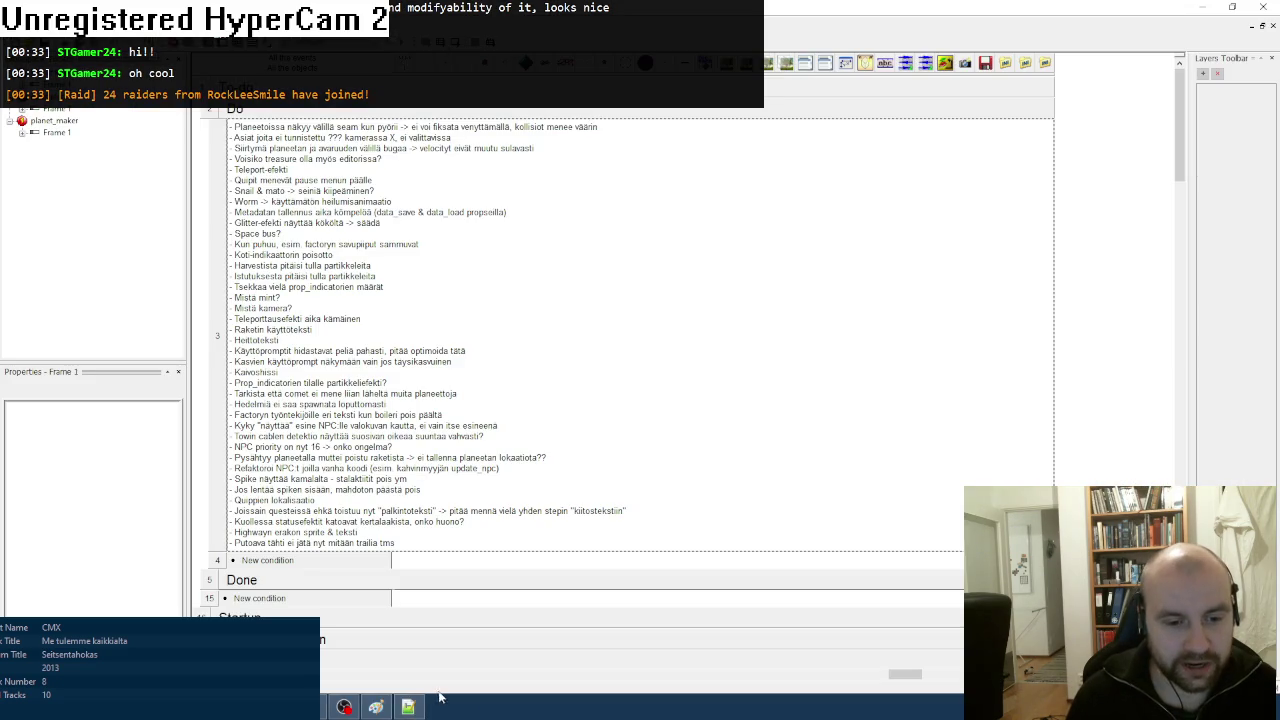
click(408, 707)
key(alt+Tab)
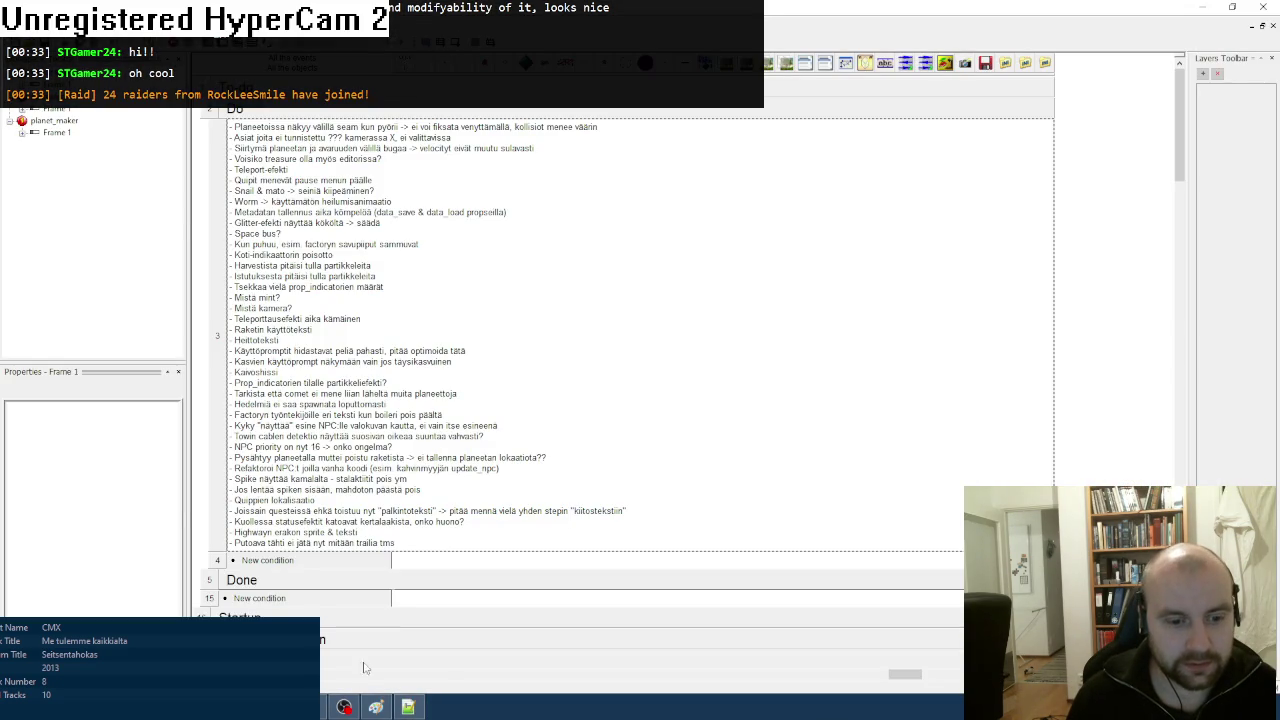
key(alt+Tab)
key(alt+Tab)
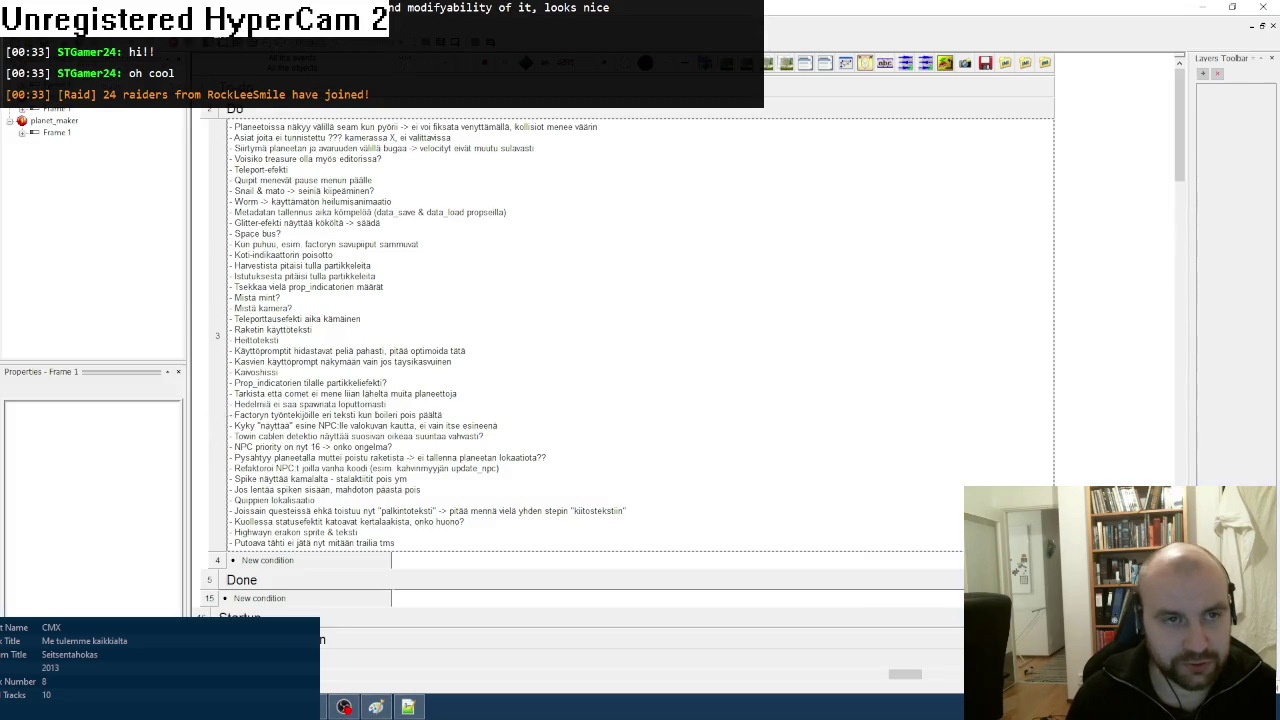
key(Return)
key(Return)
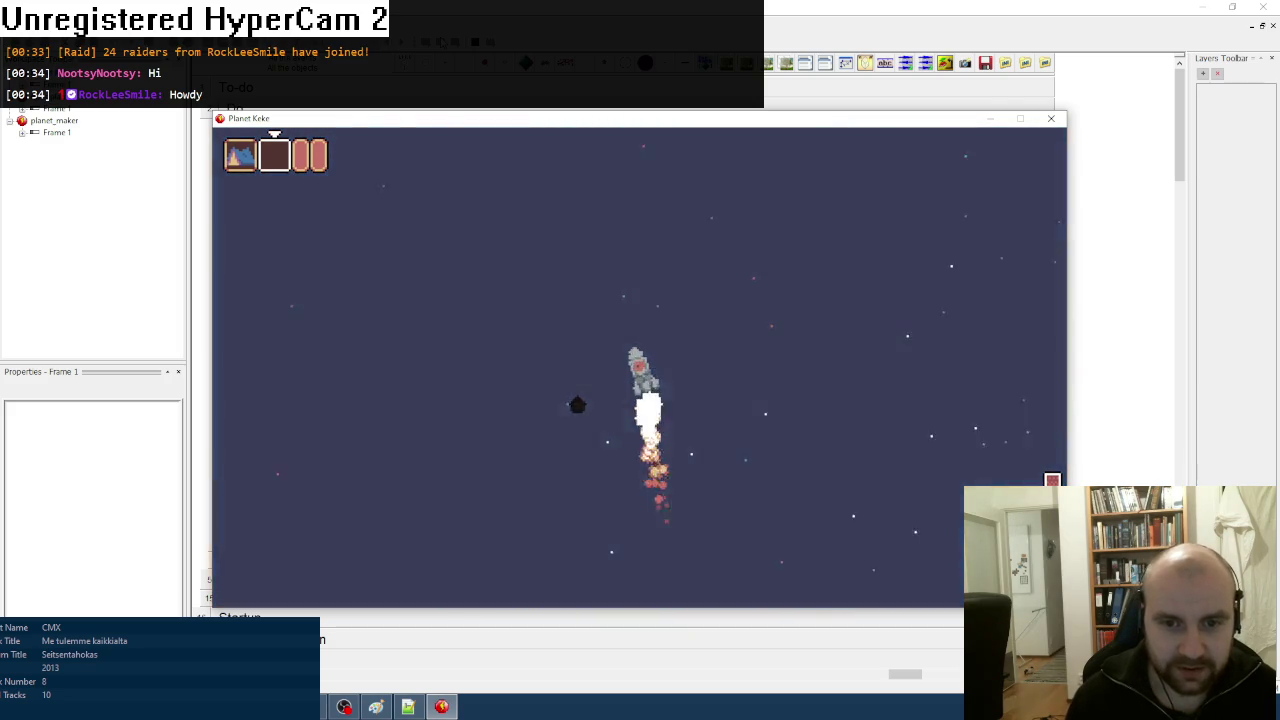
key(Escape)
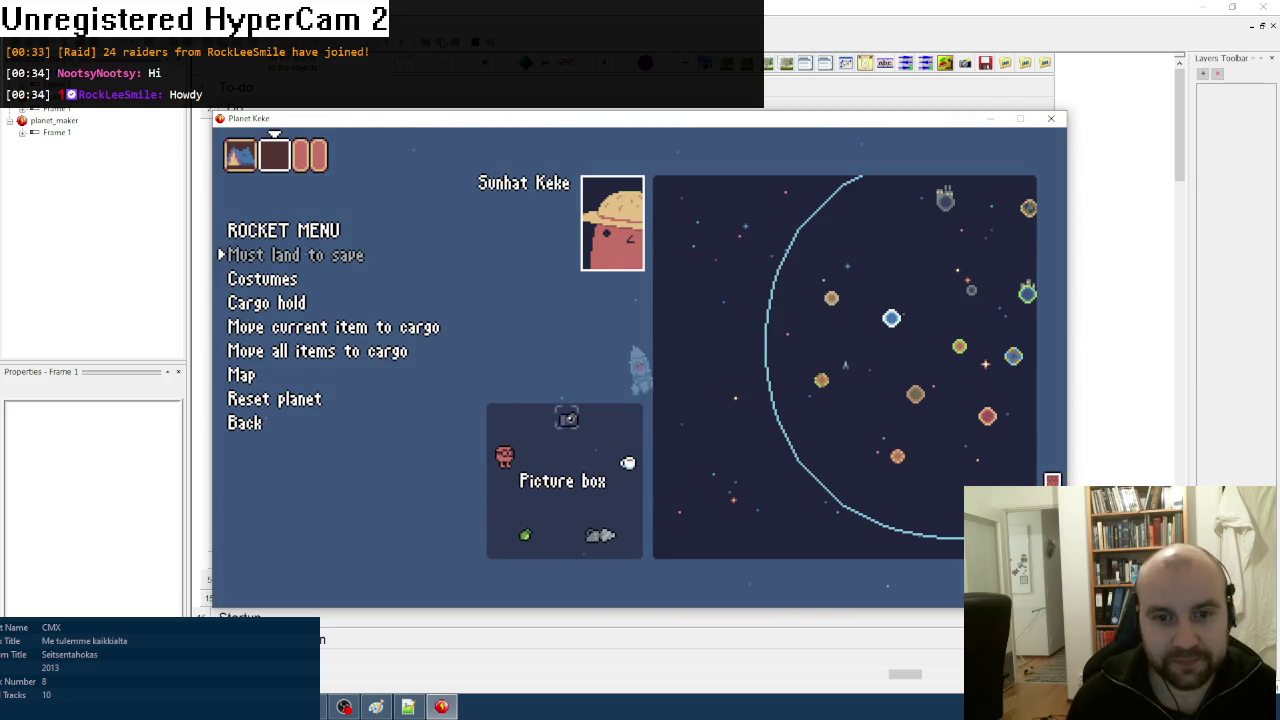
key(Escape)
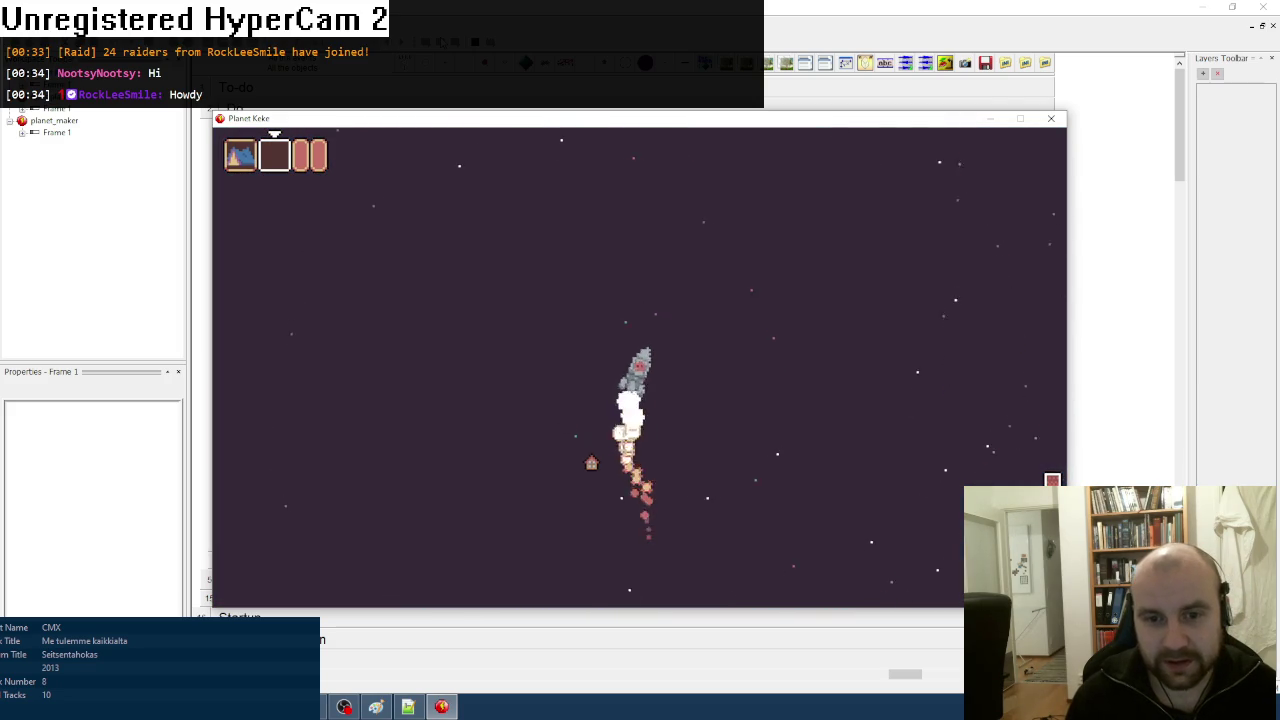
key(Escape)
key(Escape)
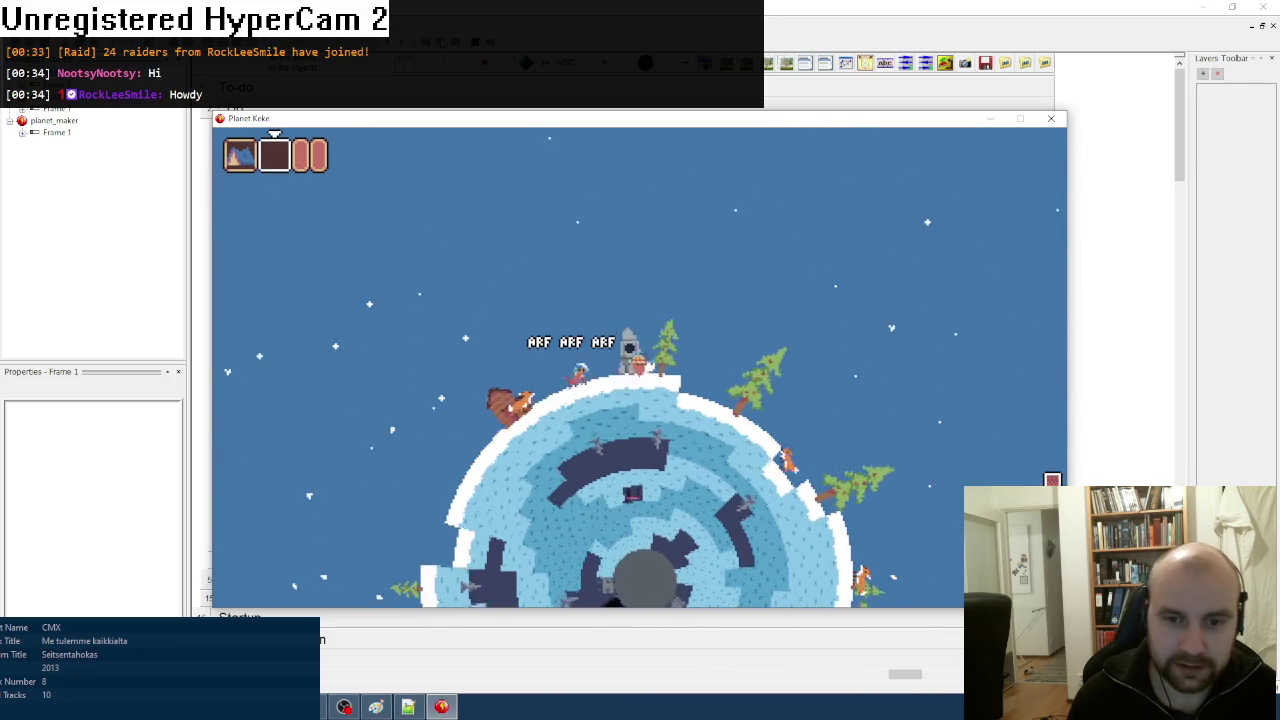
key(Return)
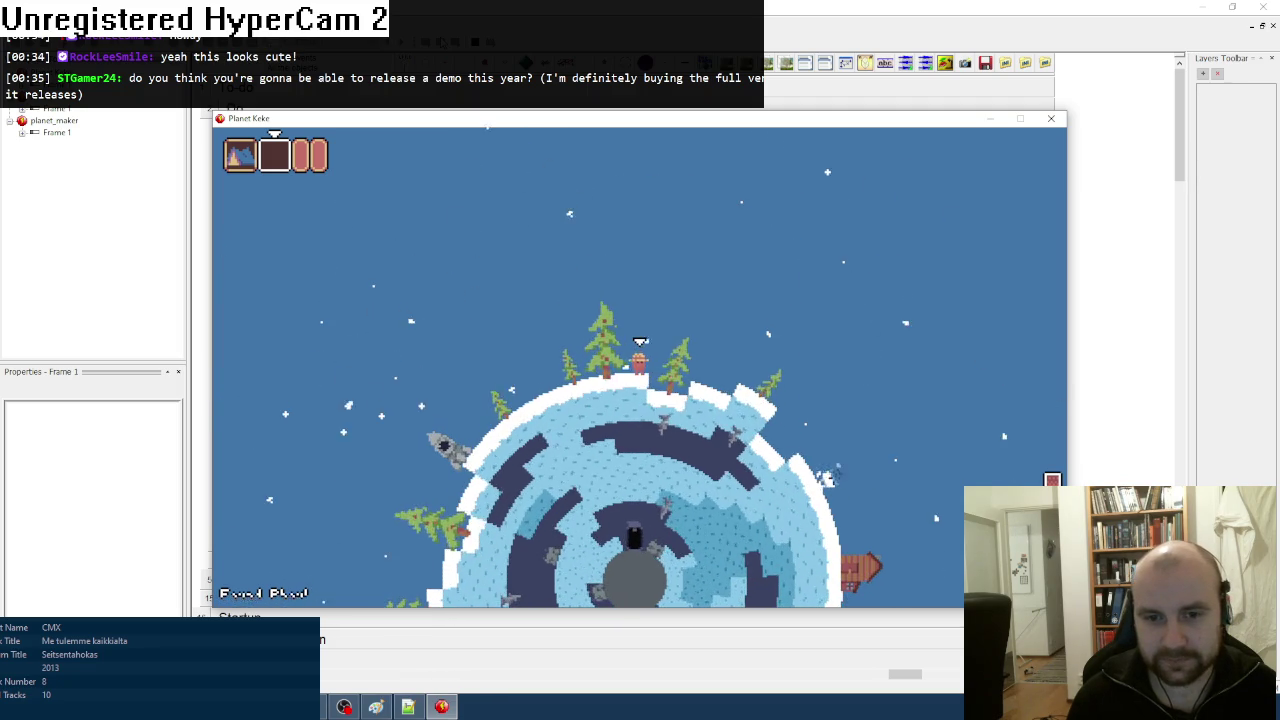
key(Left)
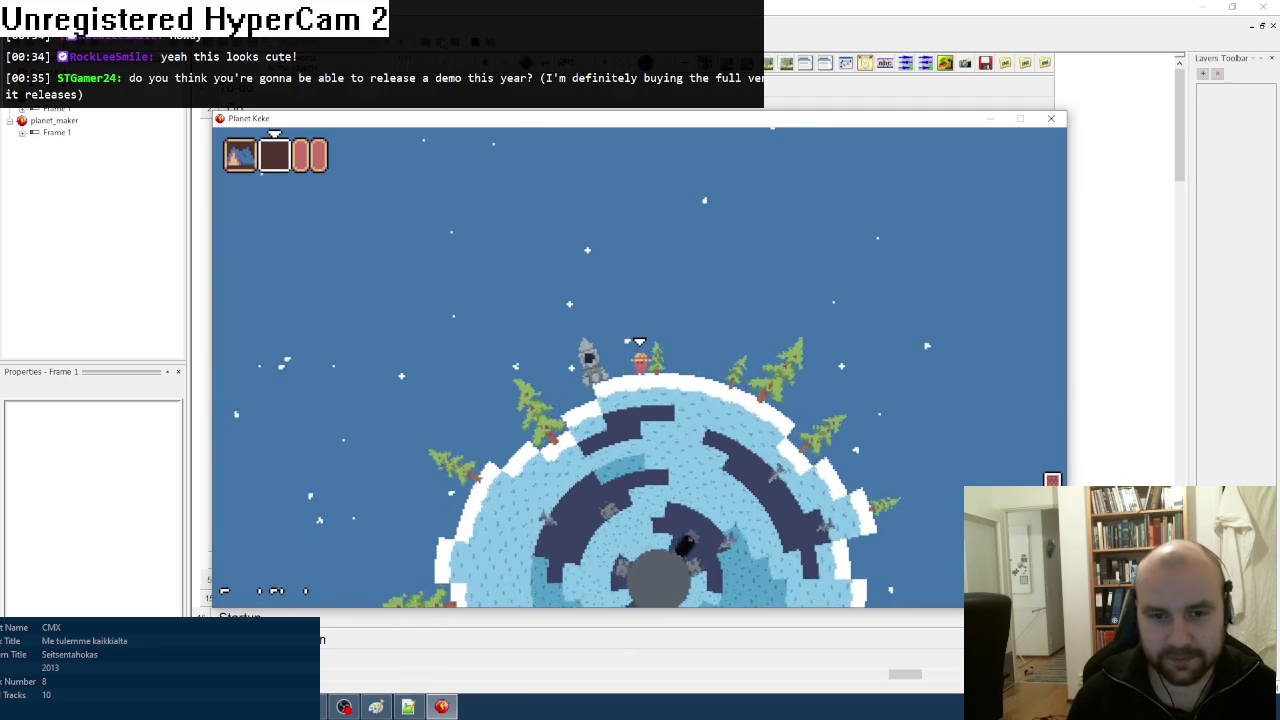
key(Up)
key(Escape)
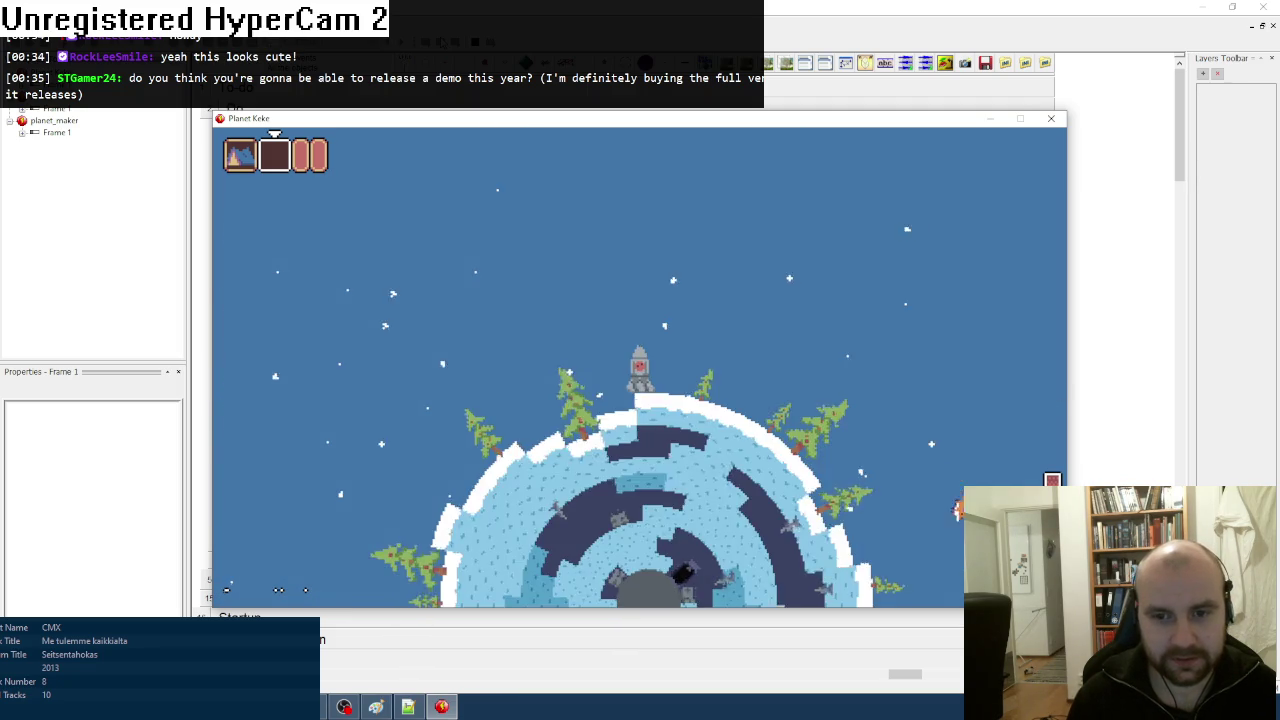
key(Right)
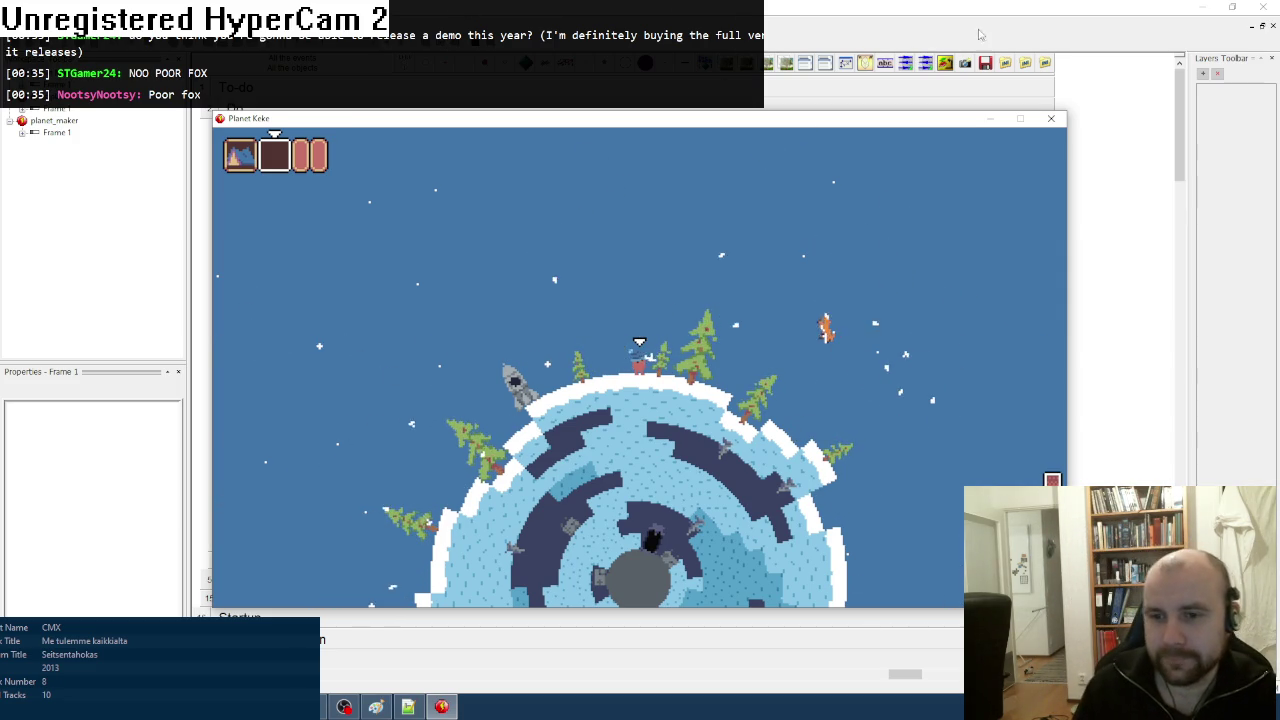
click(1051, 118)
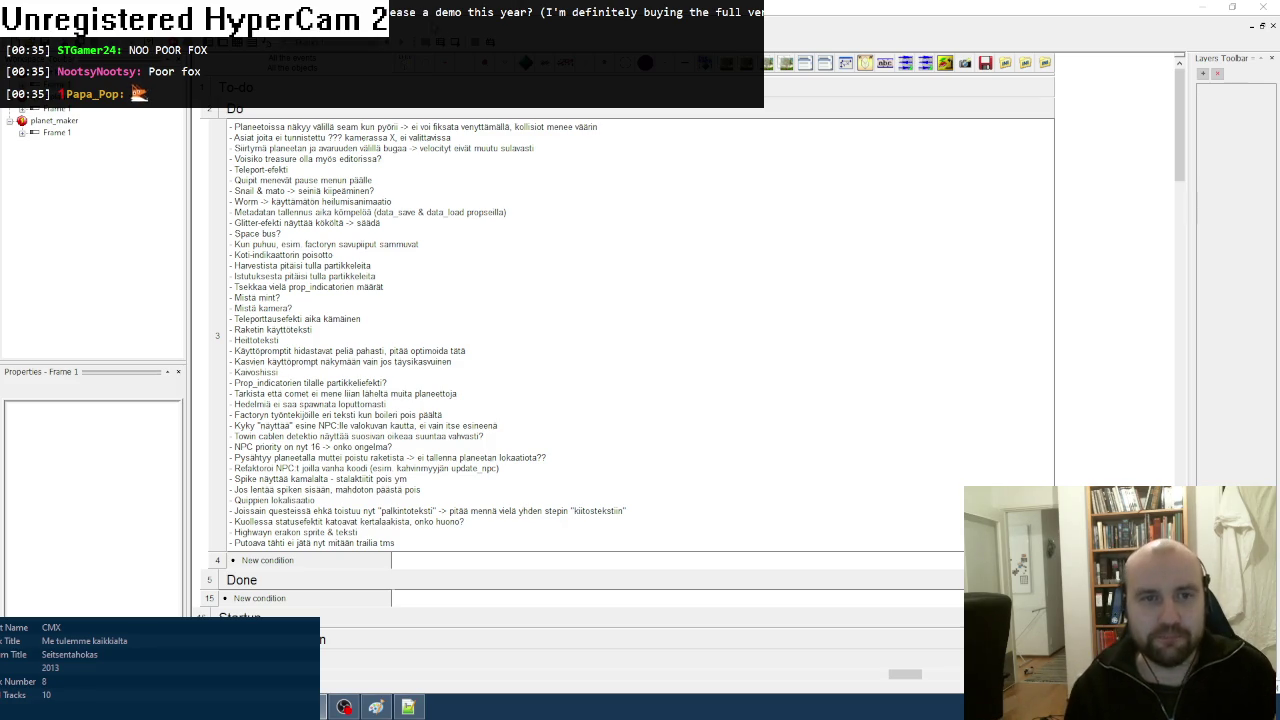
Launch a test run, load Slot 1 and drill down into the home planet
key(Return)
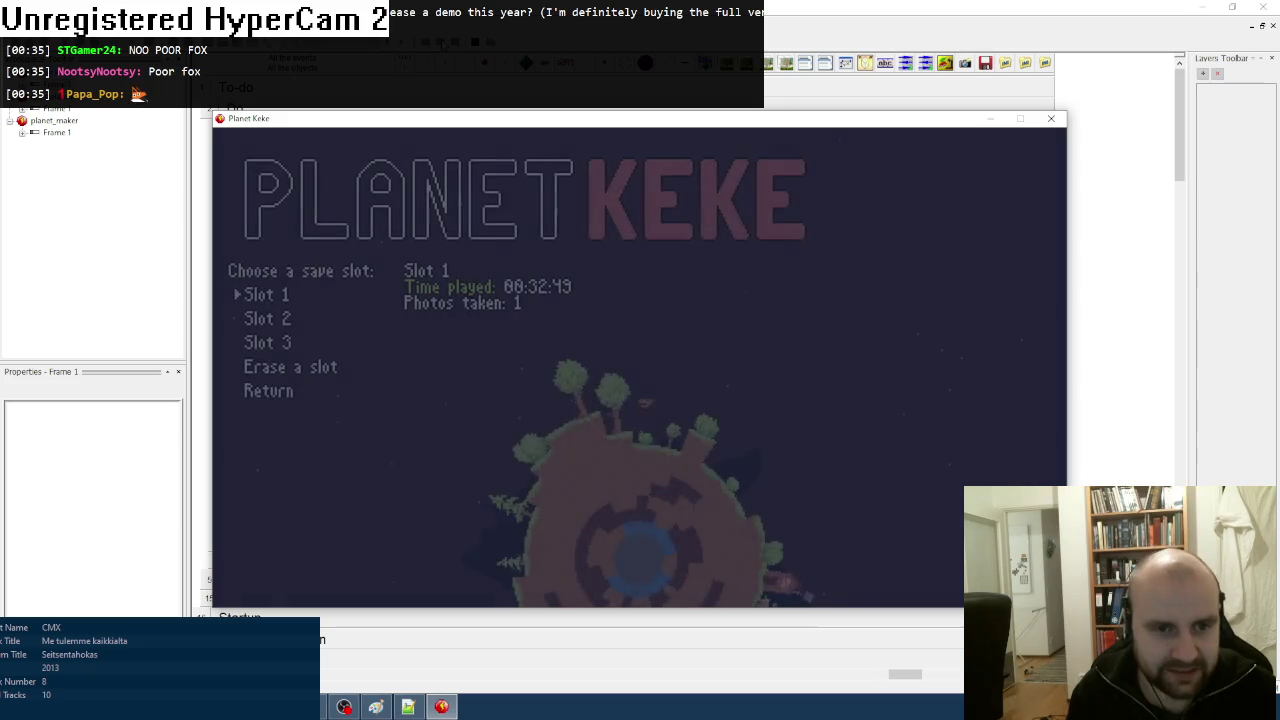
key(Return)
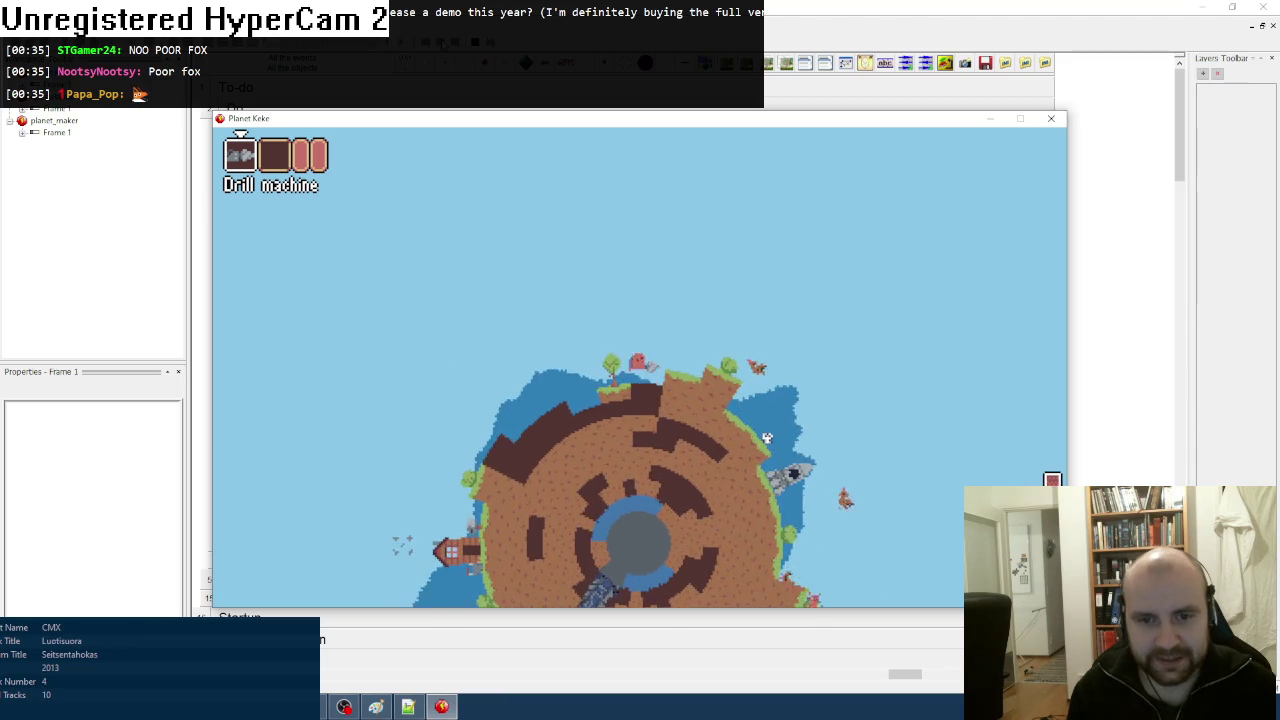
key(2)
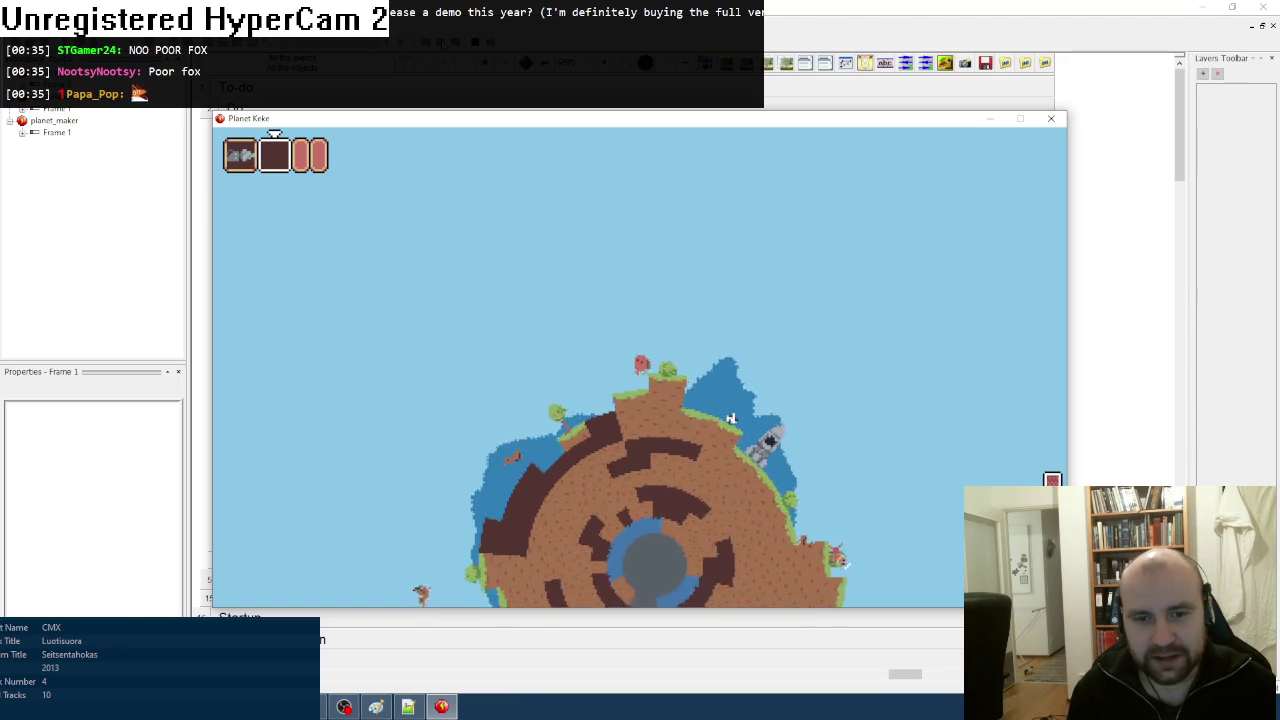
key(1)
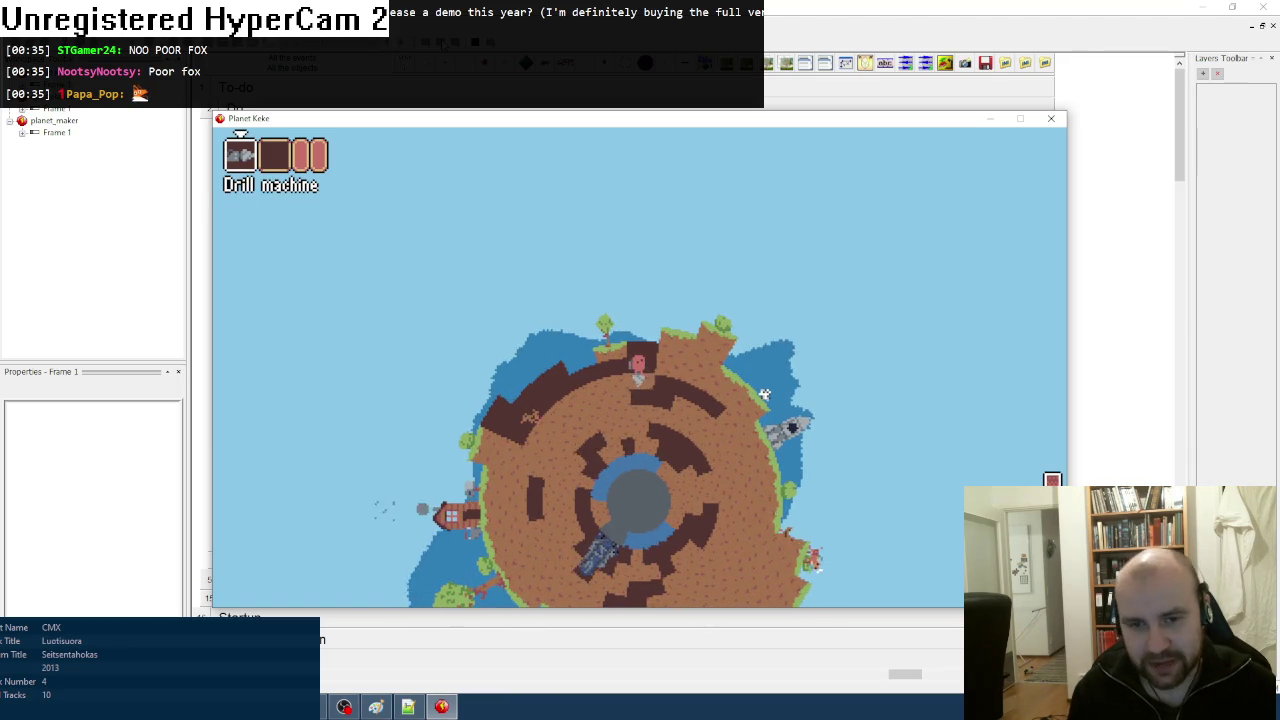
key(Down)
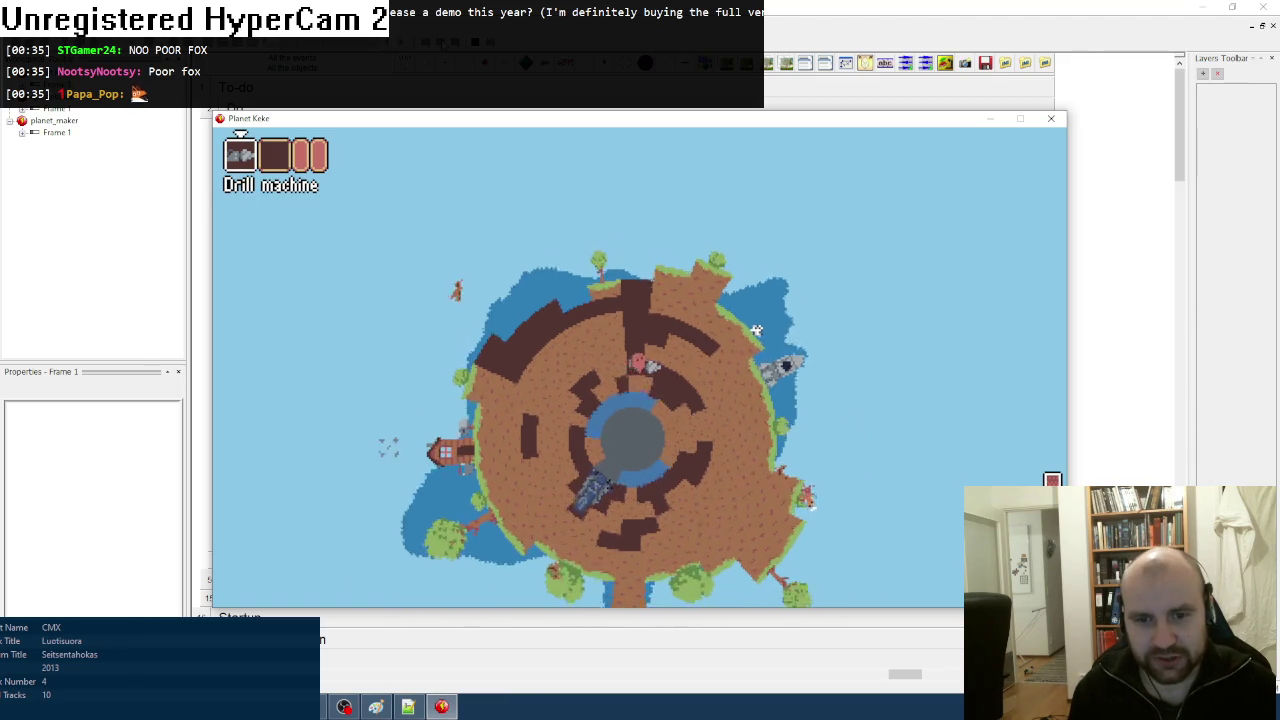
key(2)
key(1)
key(2)
key(Up)
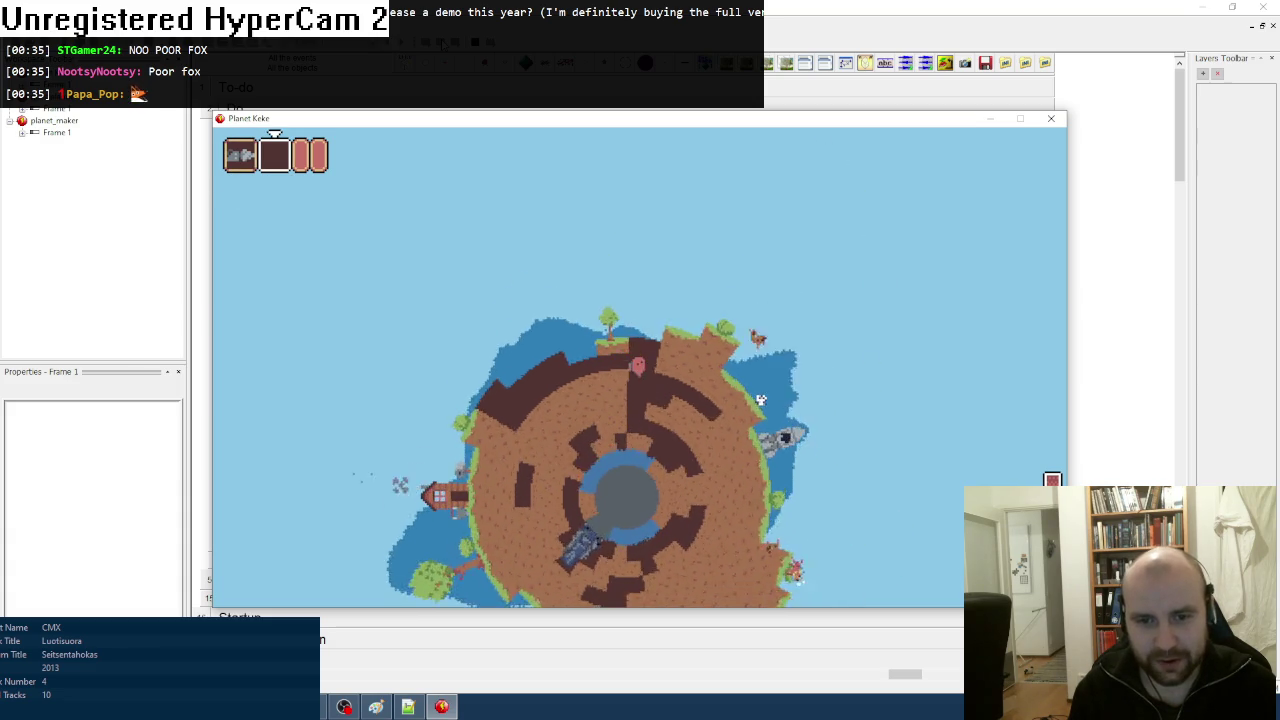
Keep digging toward the core, swap between the drill and second hotbar slot, and throw the football
key(1)
key(2)
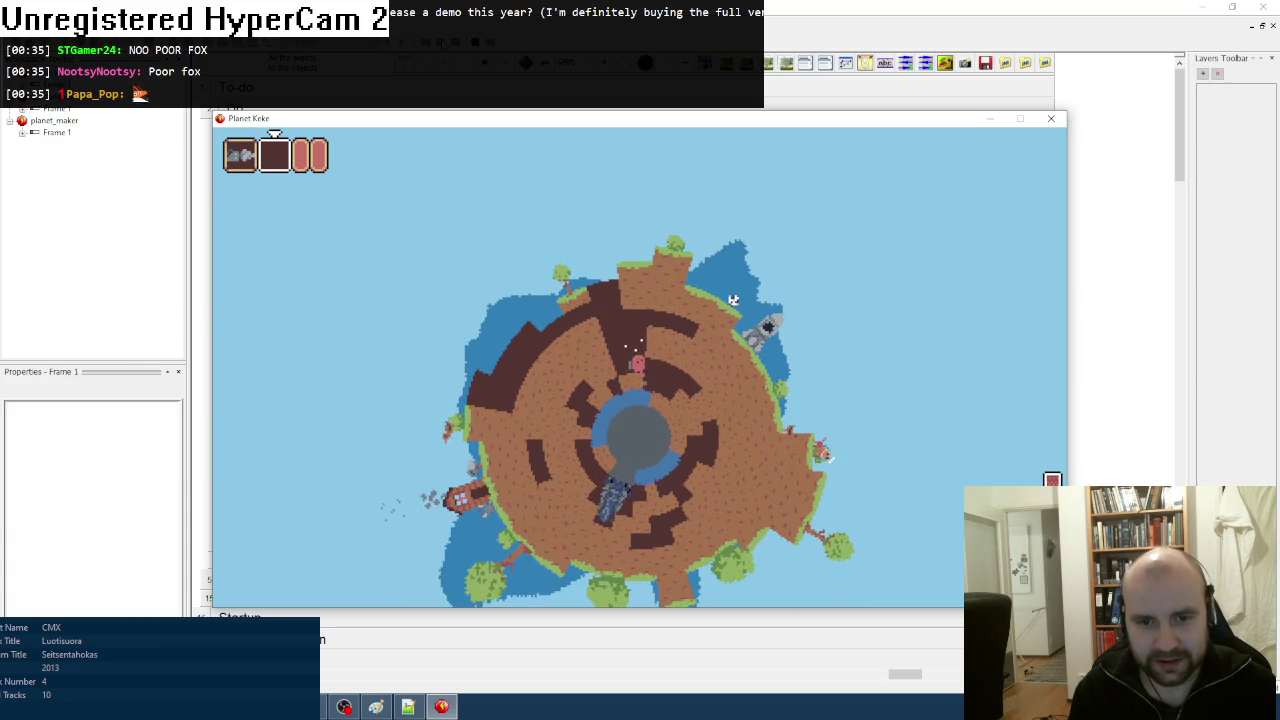
key(Up)
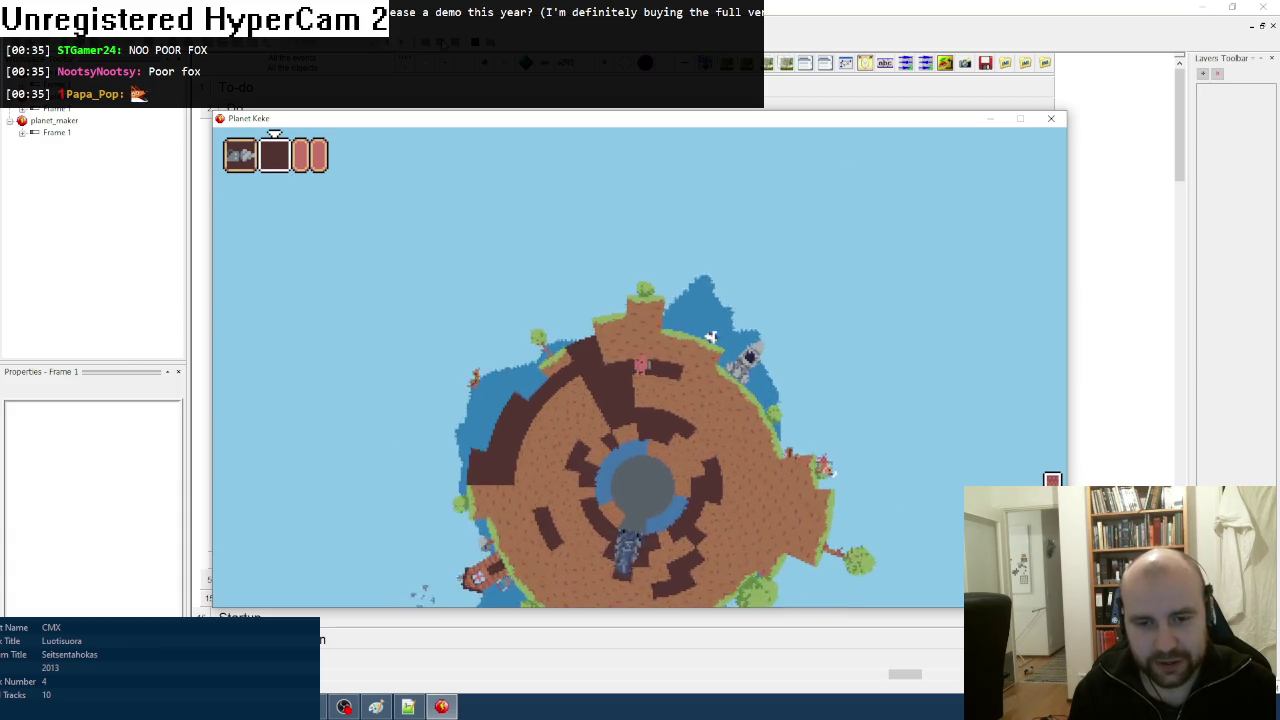
key(Left)
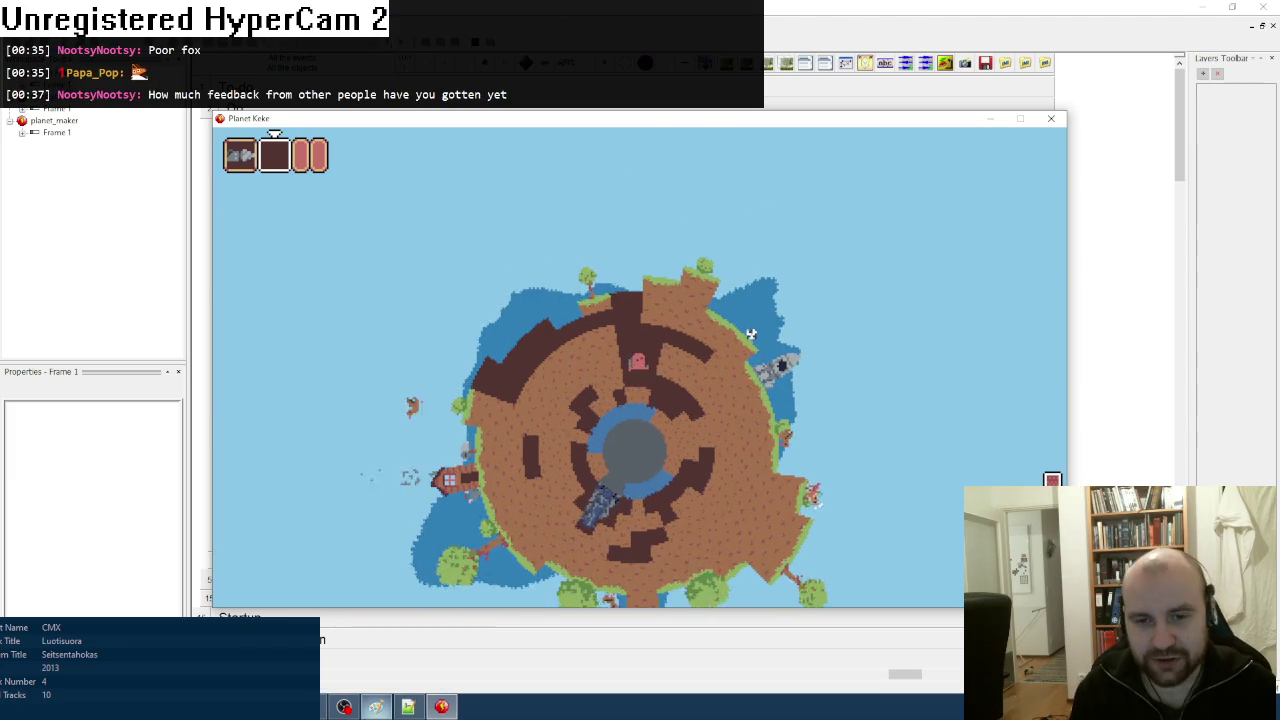
key(Escape)
key(Escape)
key(1)
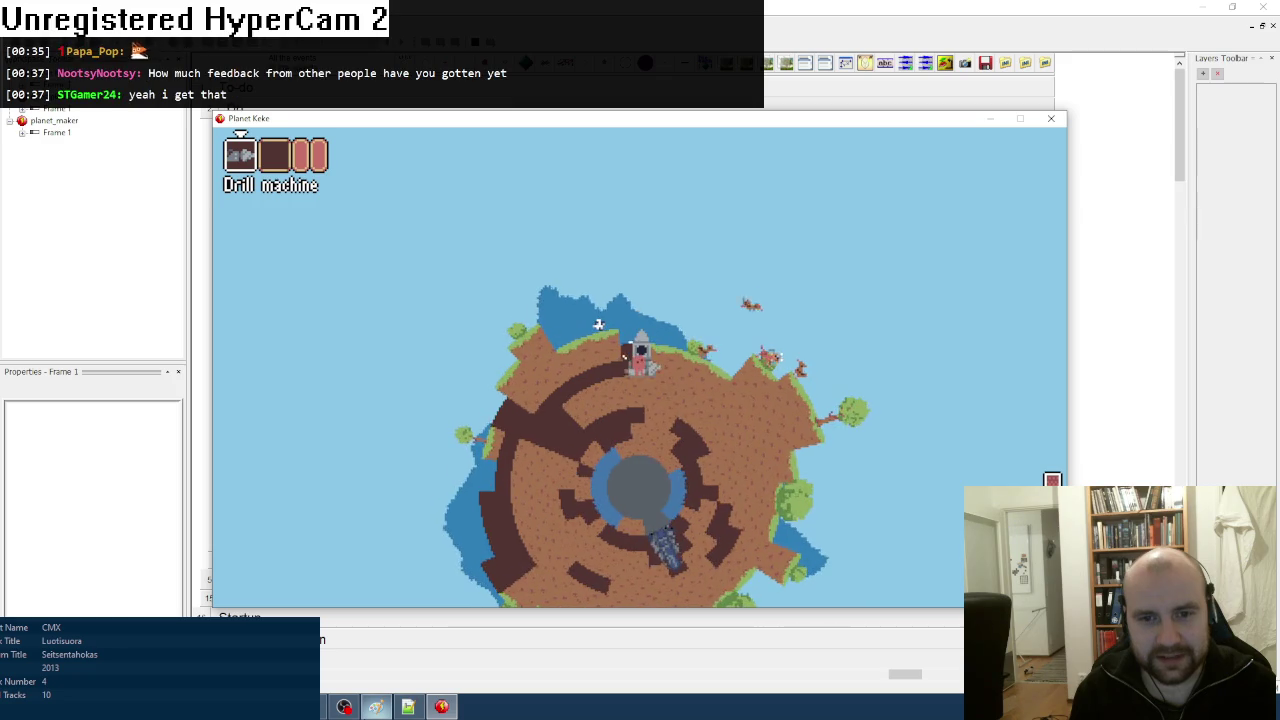
key(2)
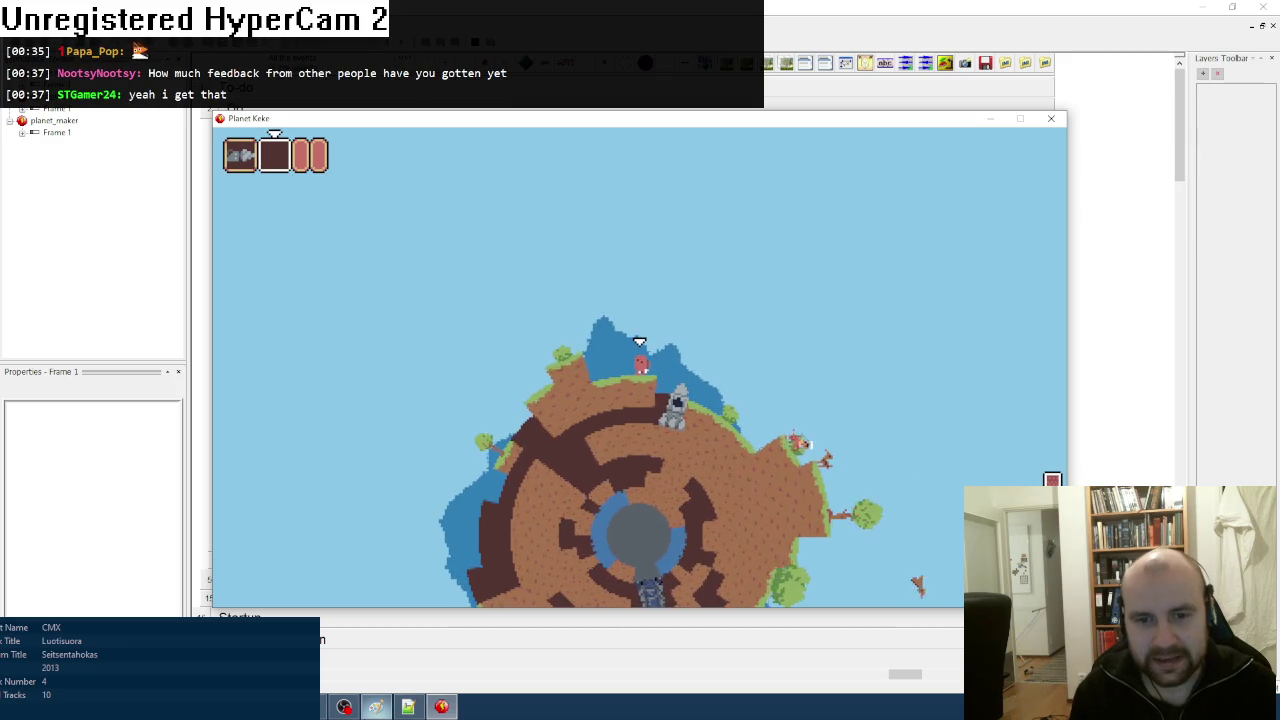
key(1)
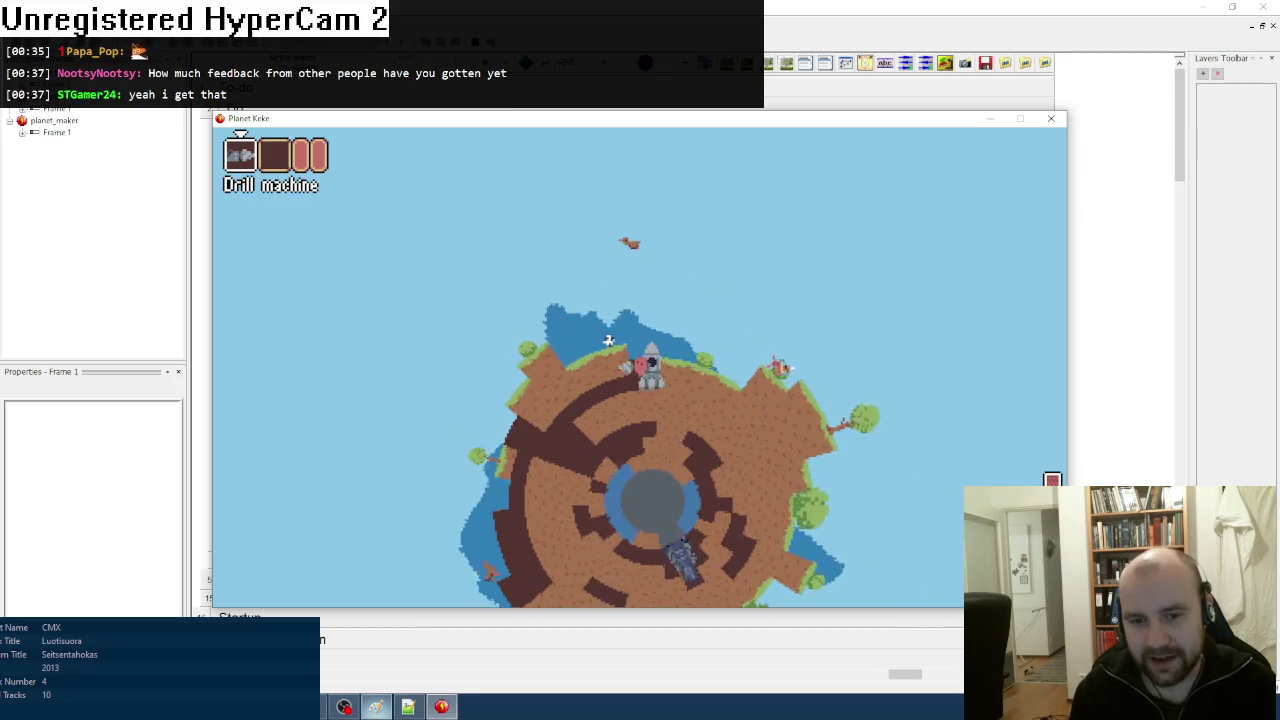
key(2)
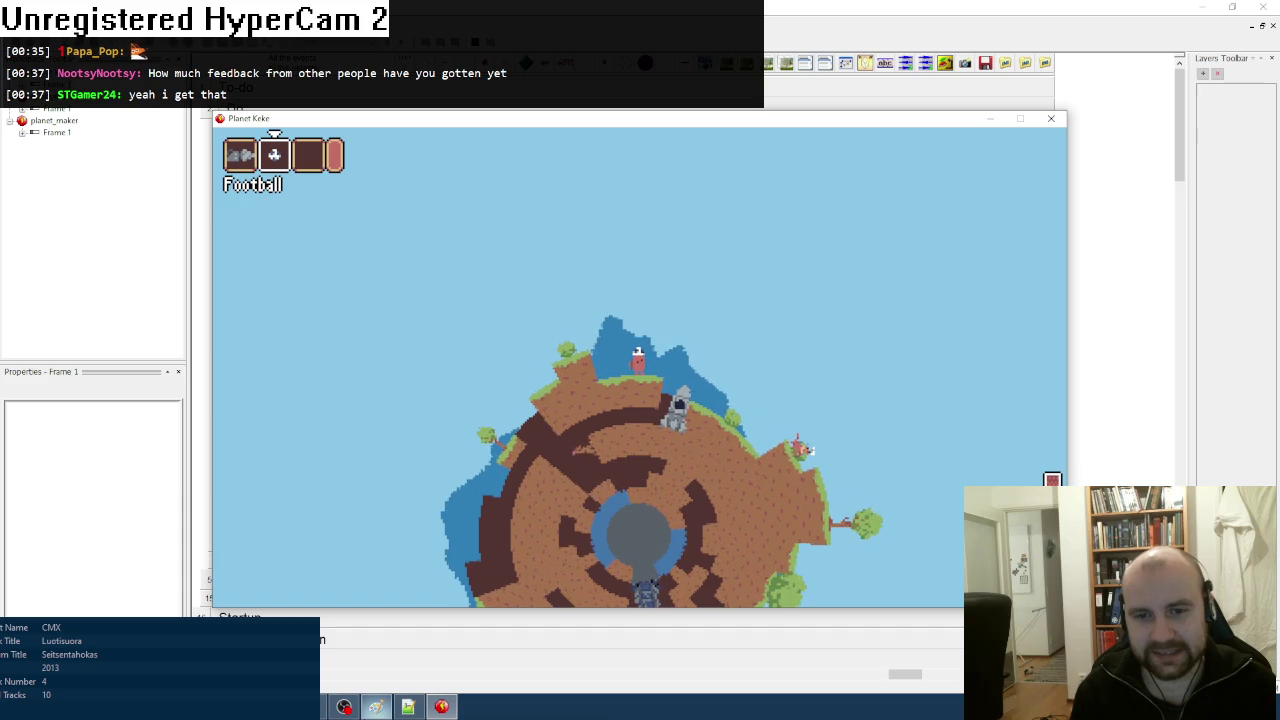
click(637, 352)
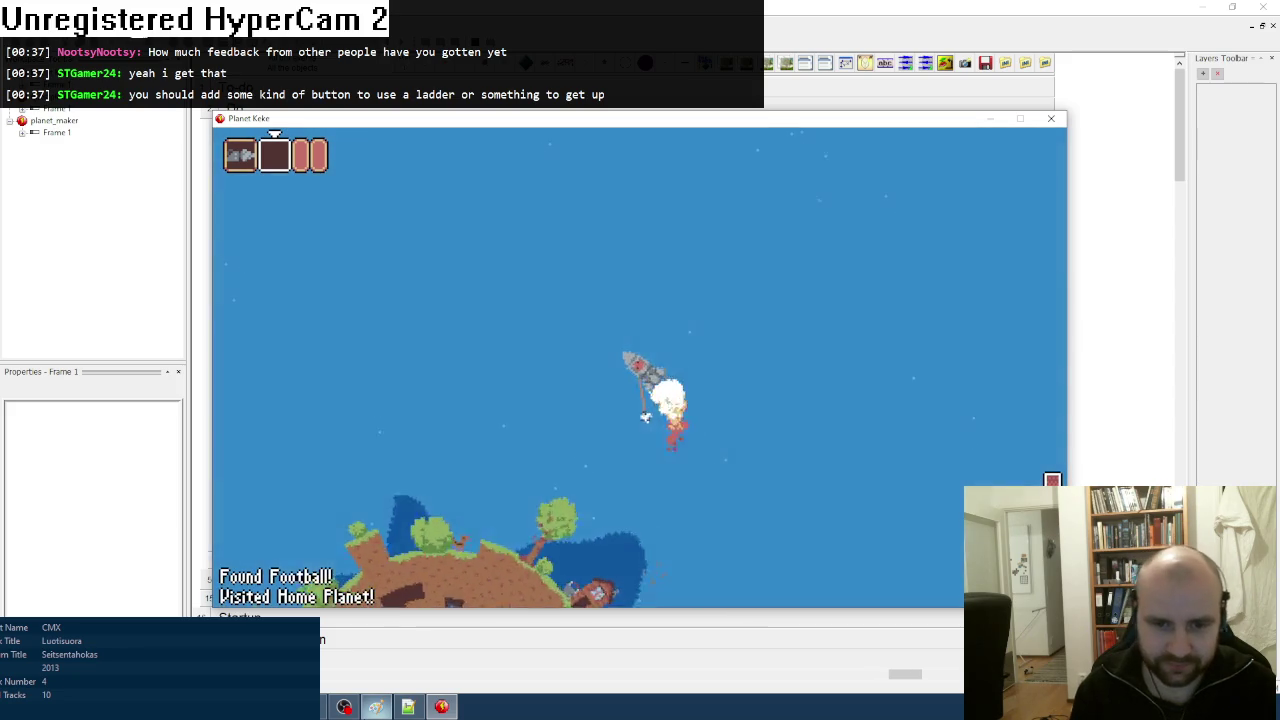
Fly the rocket up off the planet and back down, then close the test window
mouse_move(706, 474)
mouse_down()
mouse_move(686, 491)
mouse_move(634, 491)
mouse_move(557, 443)
mouse_up()
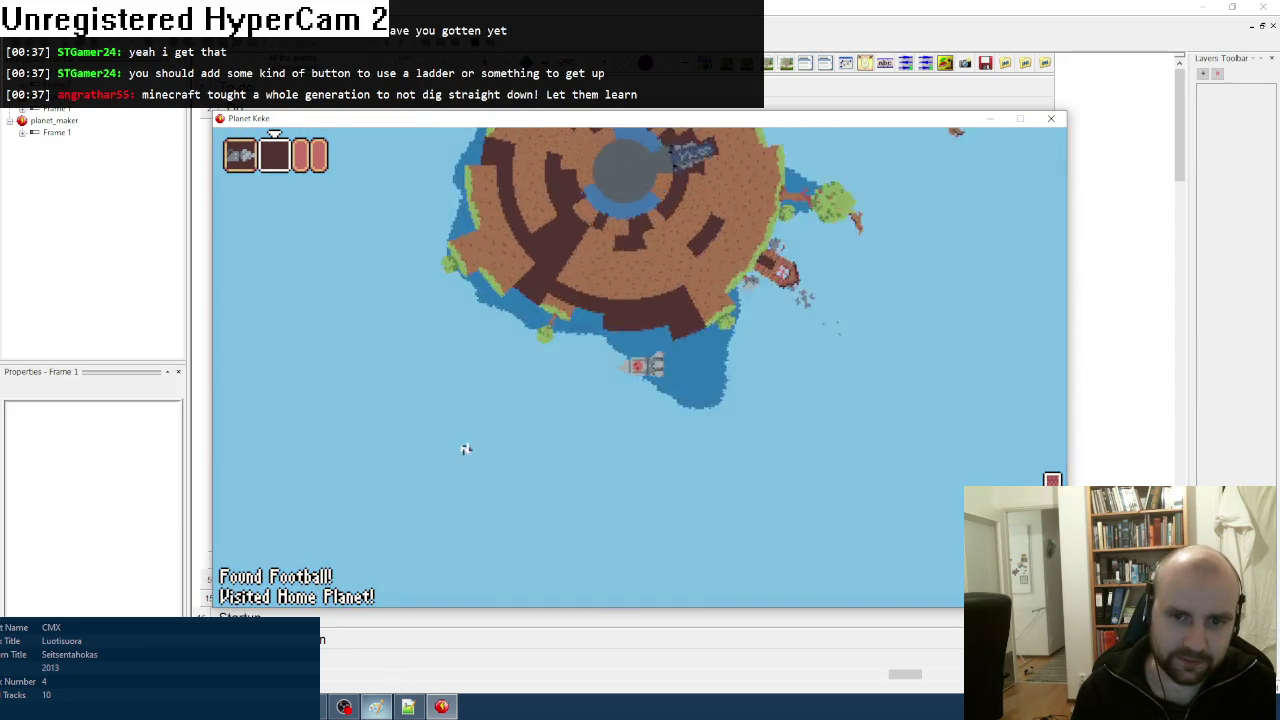
drag(465, 448, 483, 380)
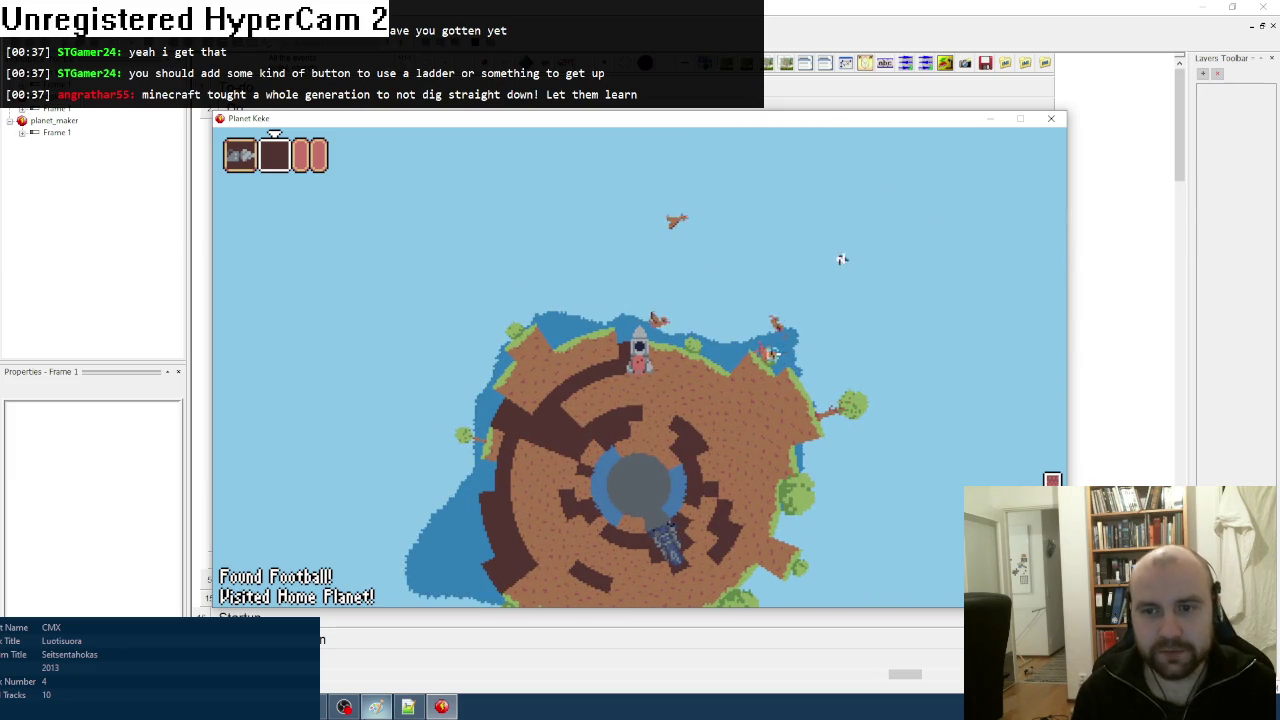
click(1051, 120)
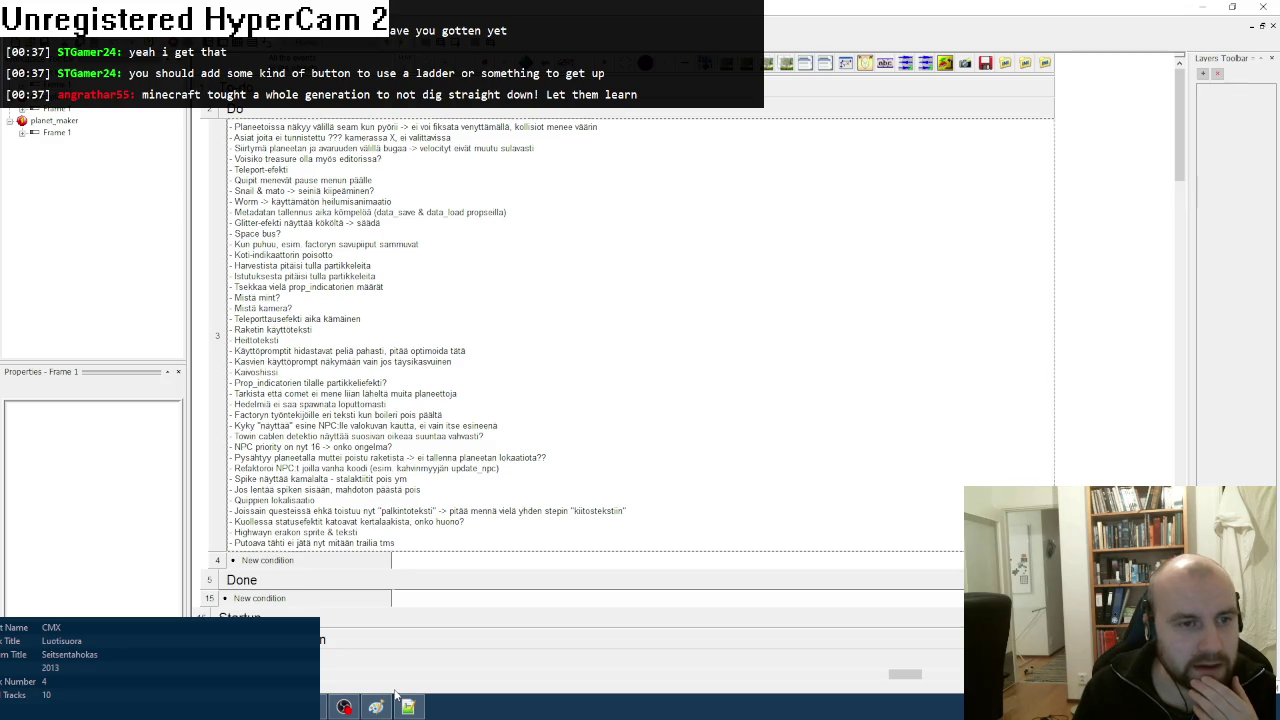
In File Explorer, browse Omat > Planet > Data and into its text subfolder
click(328, 700)
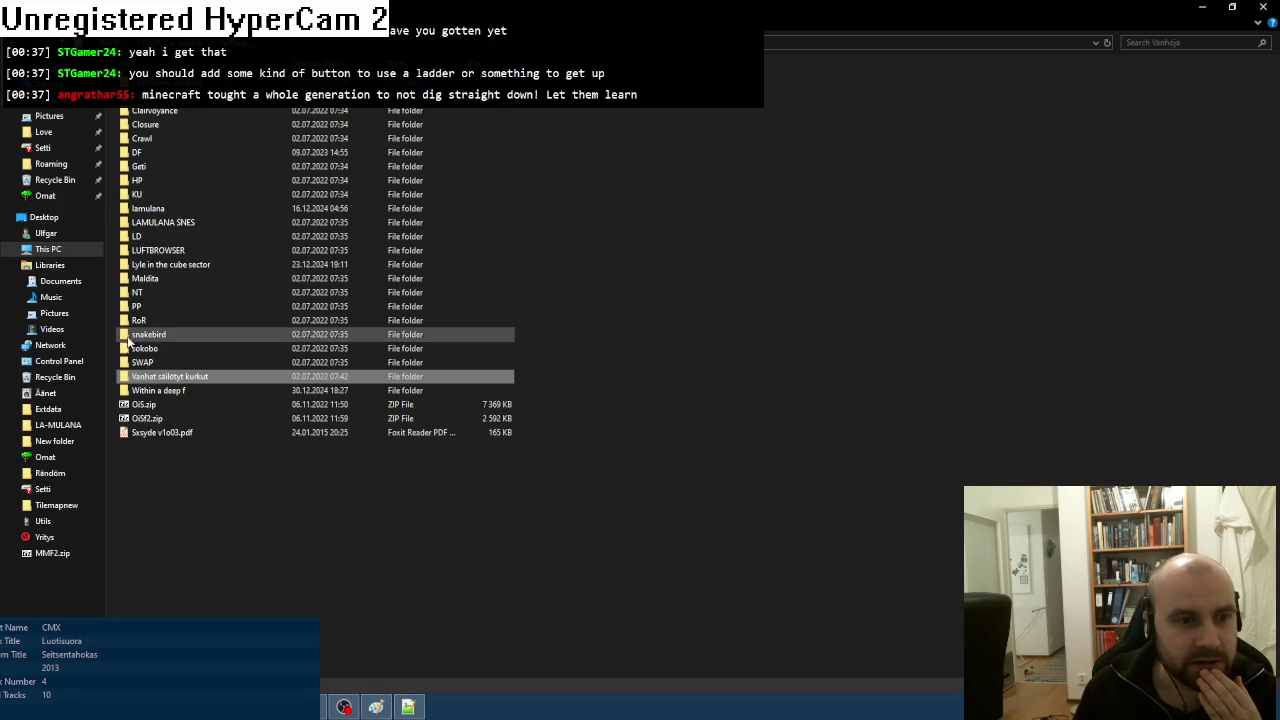
click(40, 196)
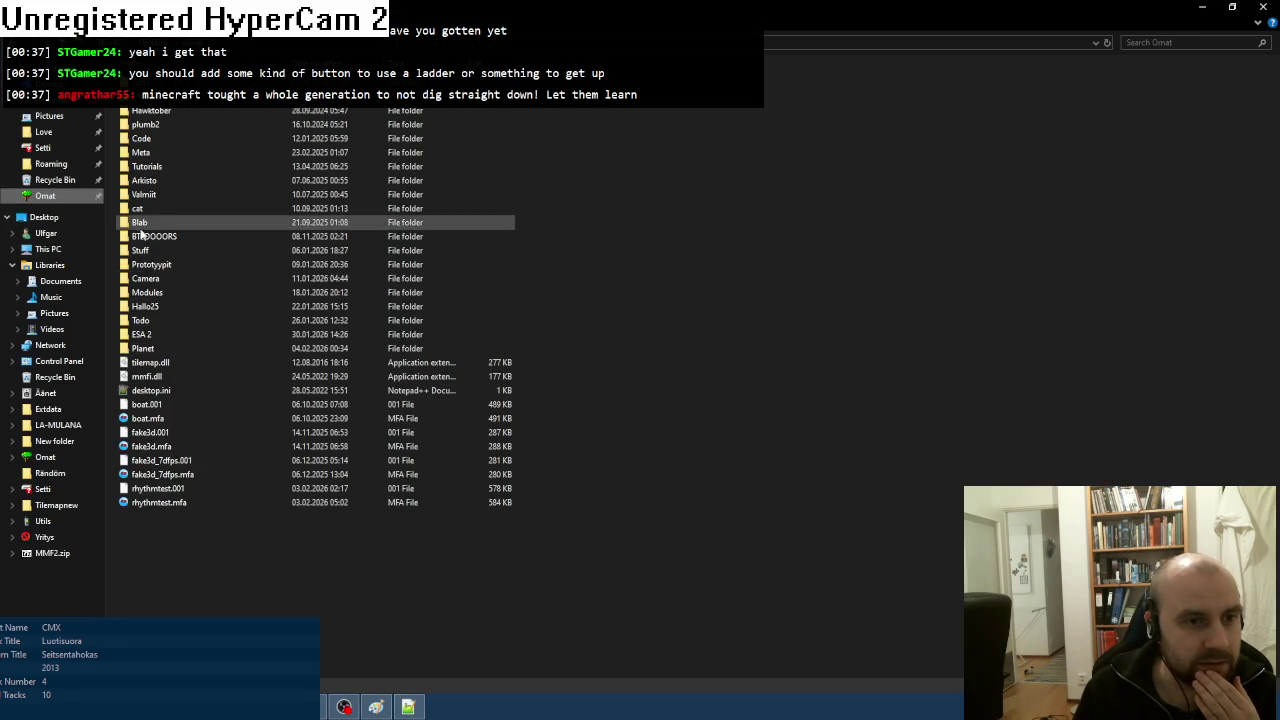
click(142, 352)
double_click(142, 350)
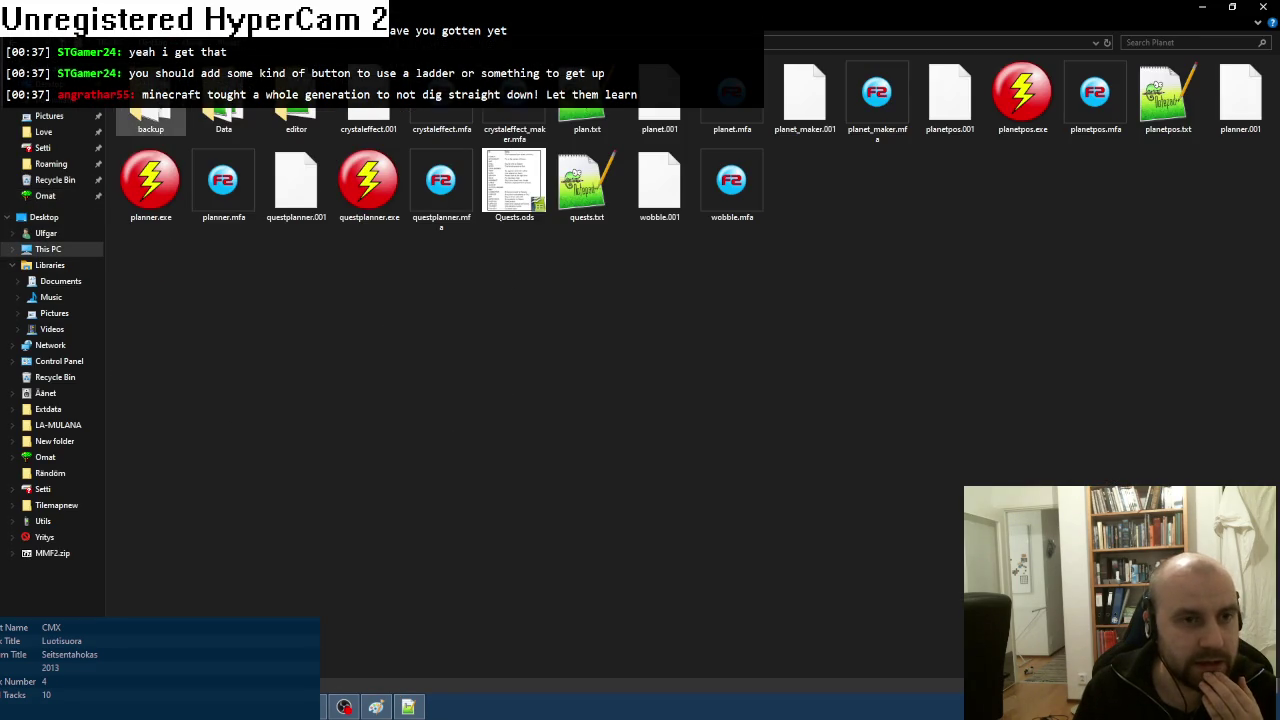
double_click(223, 110)
double_click(223, 110)
Scroll to the end of the dialogue file and begin an '[astronaut' header after the last entry
scroll(640, 380, down, 20)
scroll(640, 380, down, 20)
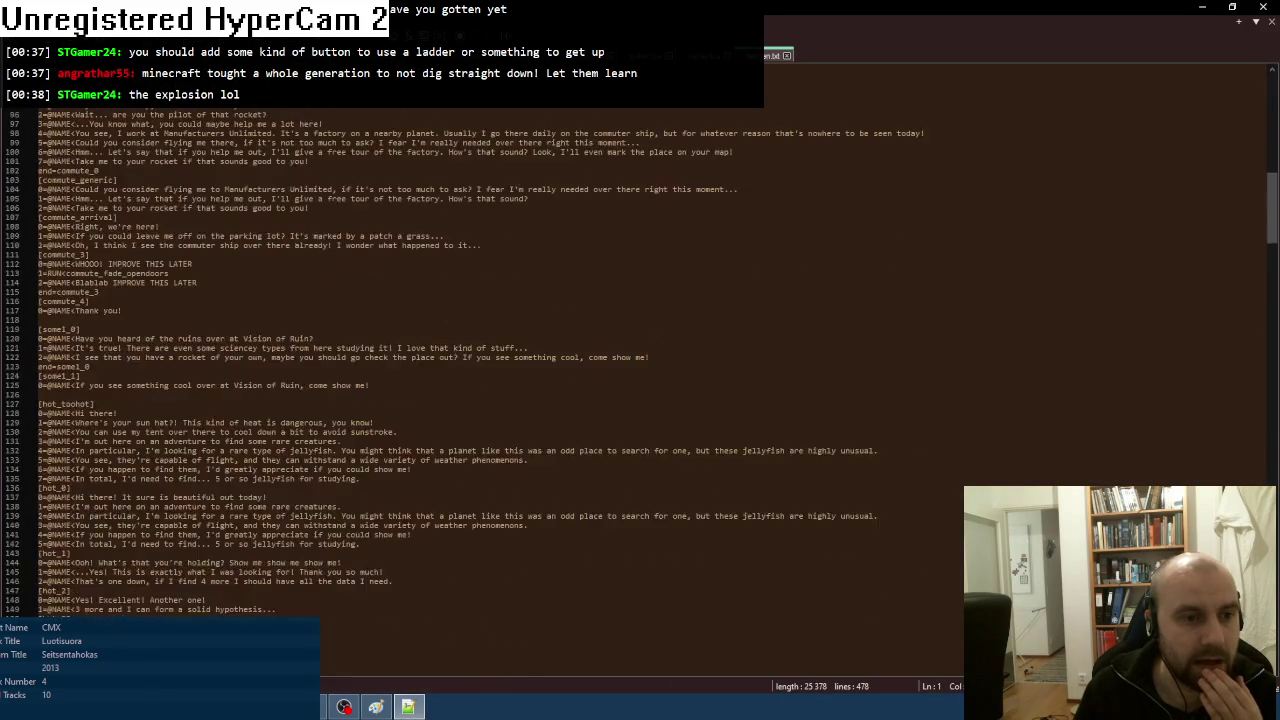
scroll(640, 380, down, 20)
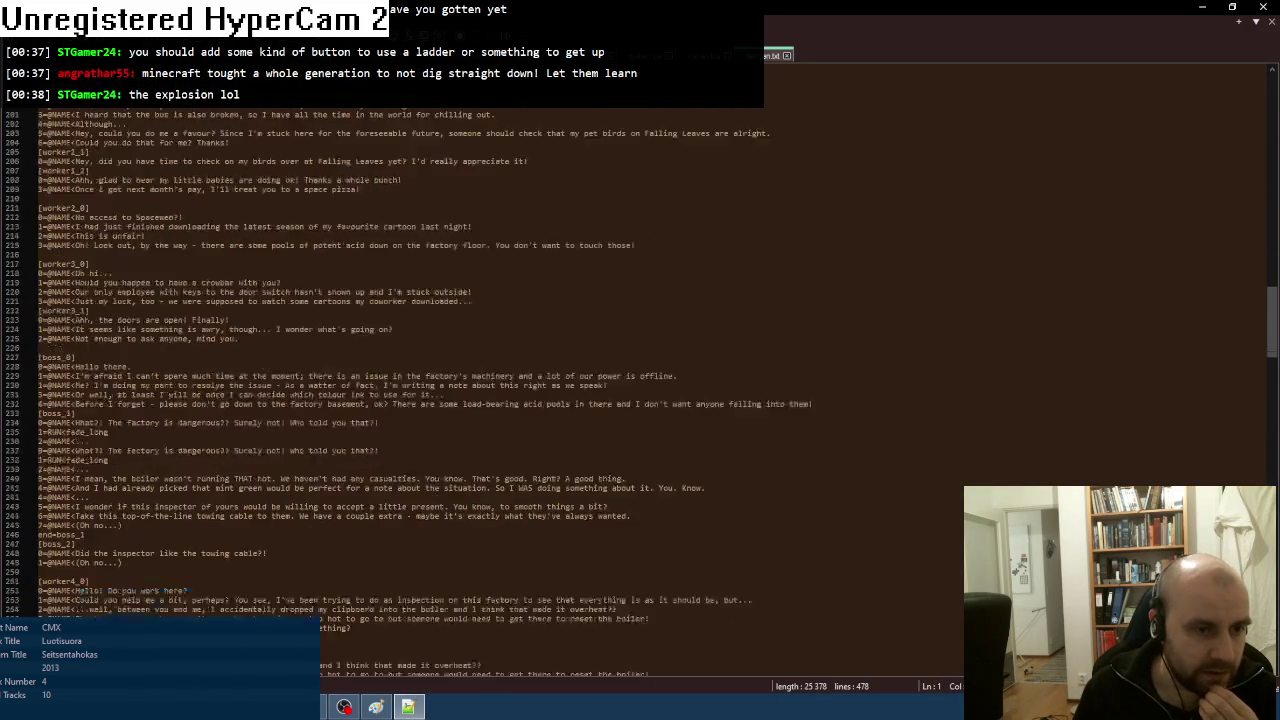
scroll(640, 380, down, 20)
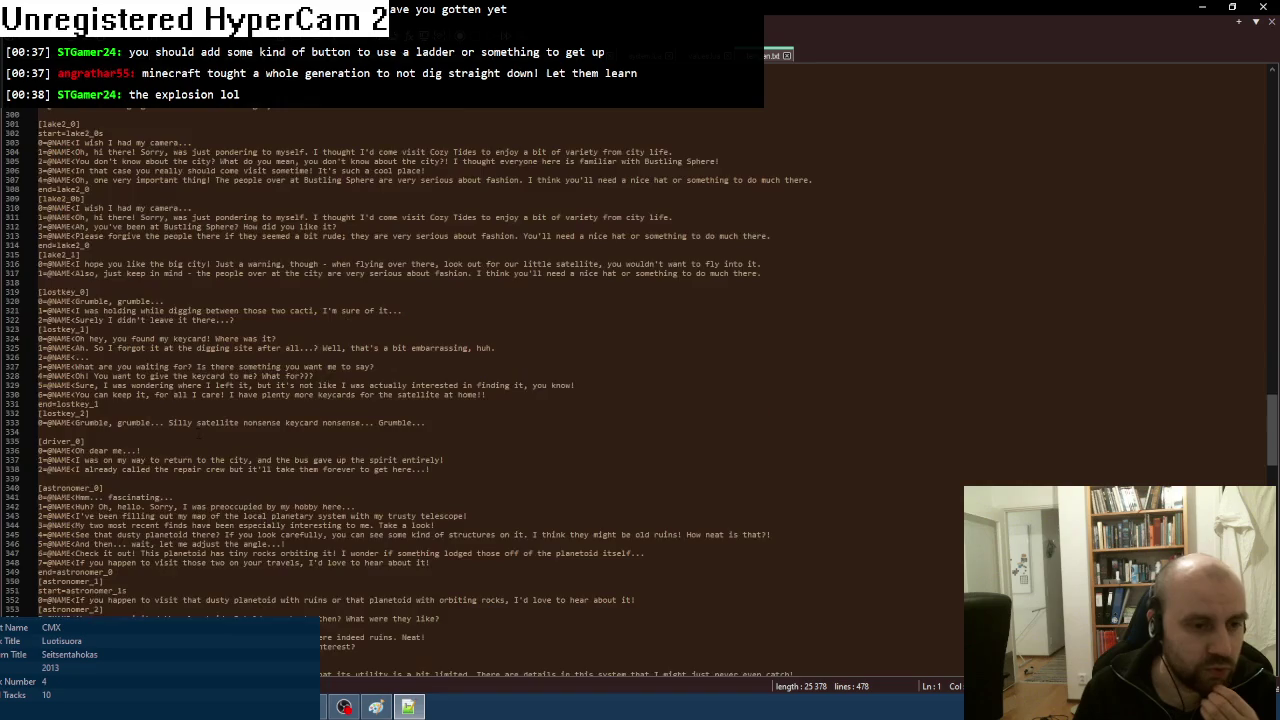
scroll(640, 380, down, 13)
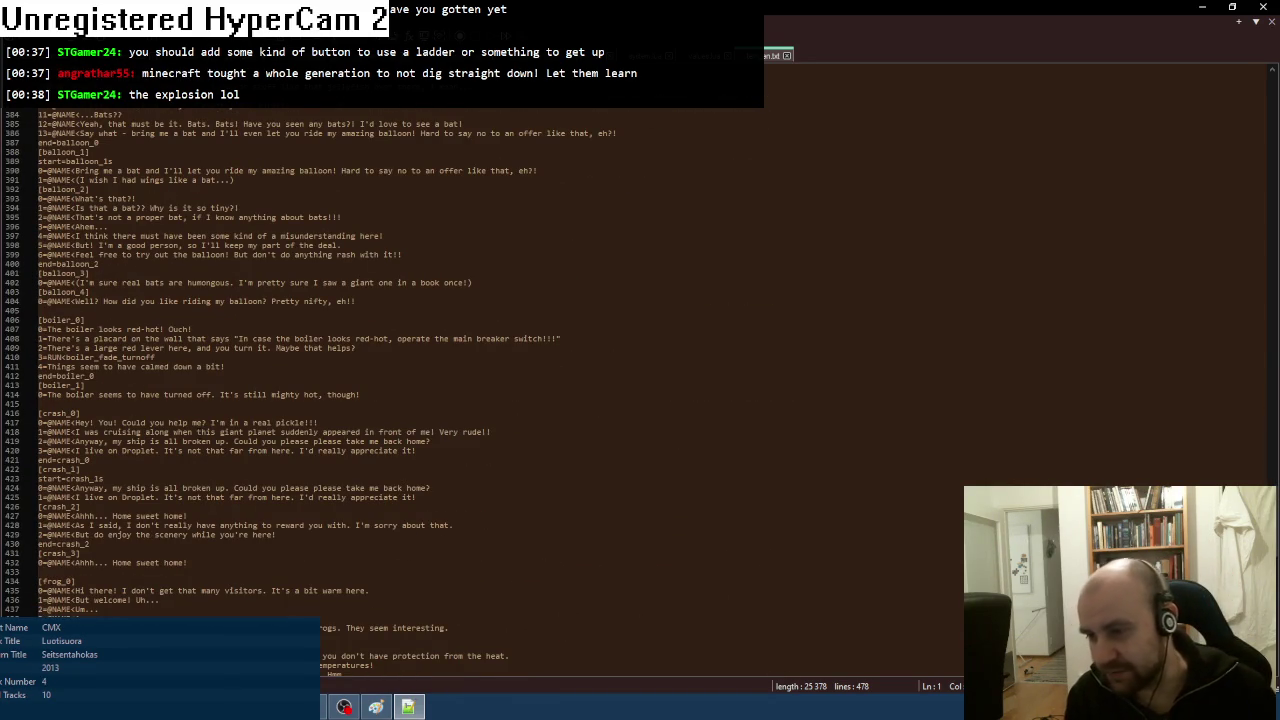
scroll(640, 380, down, 19)
click(242, 516)
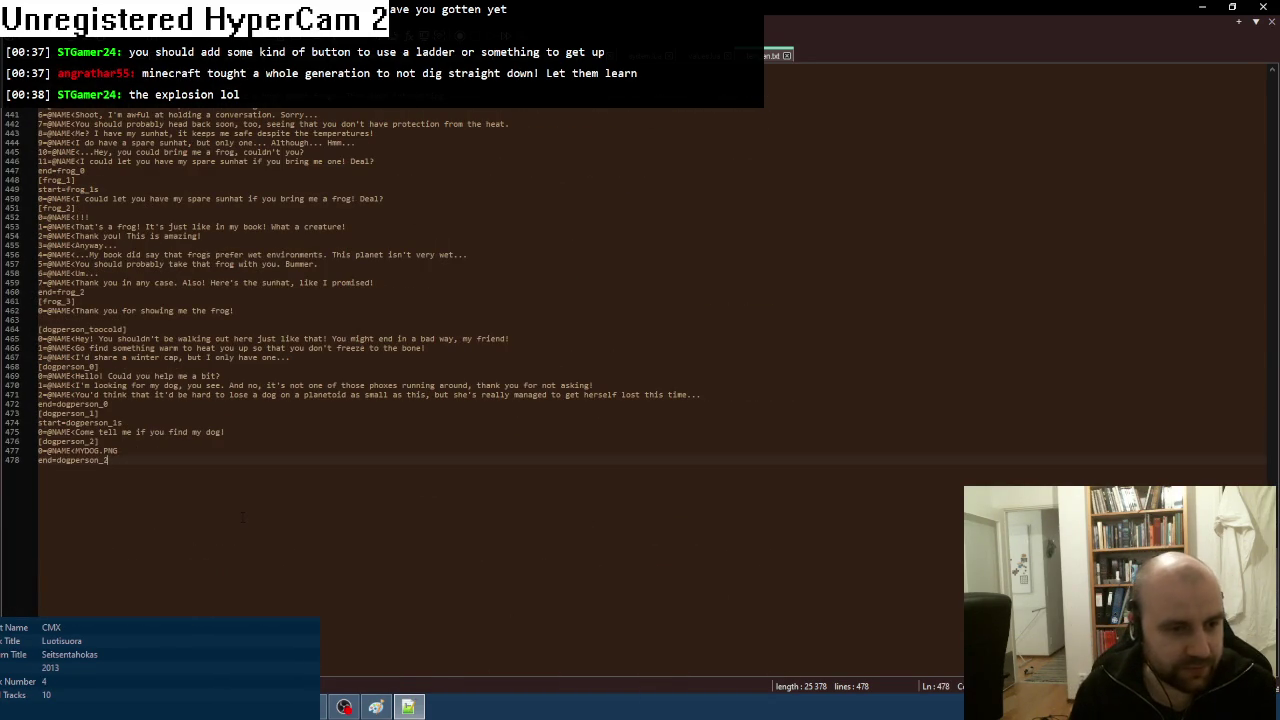
key(Return)
key(Return)
text([)
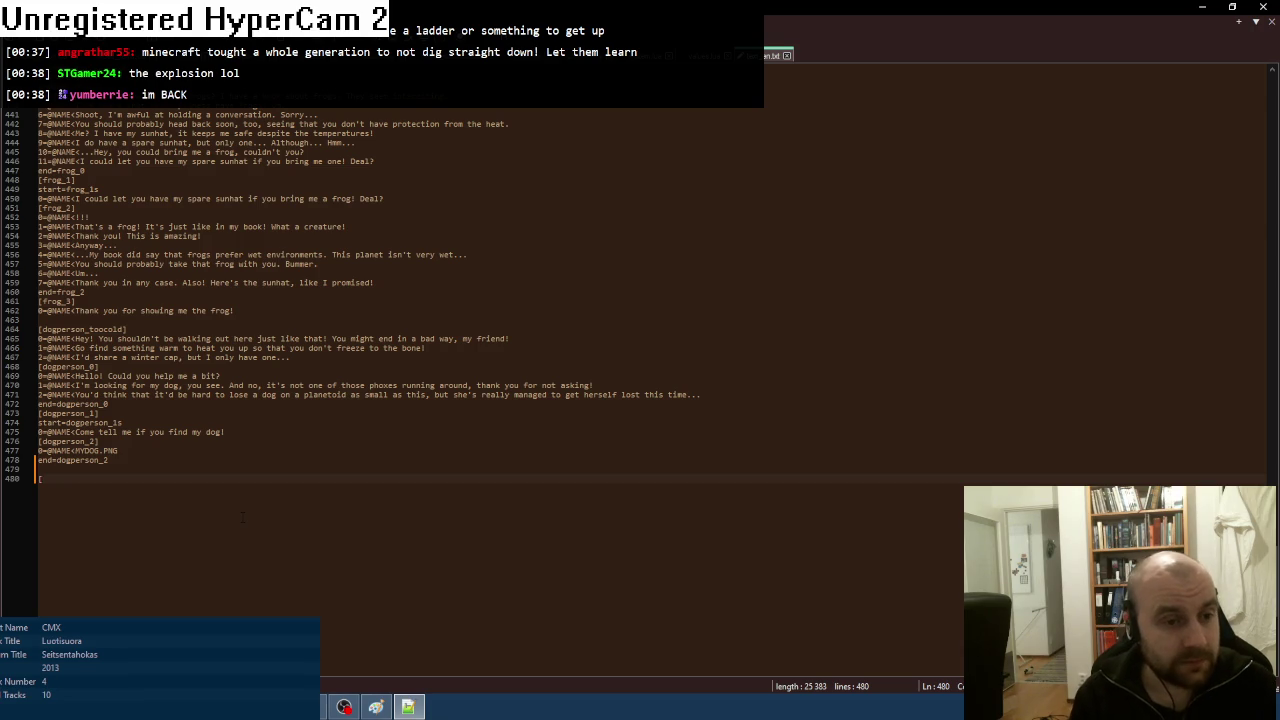
text(astronaut)
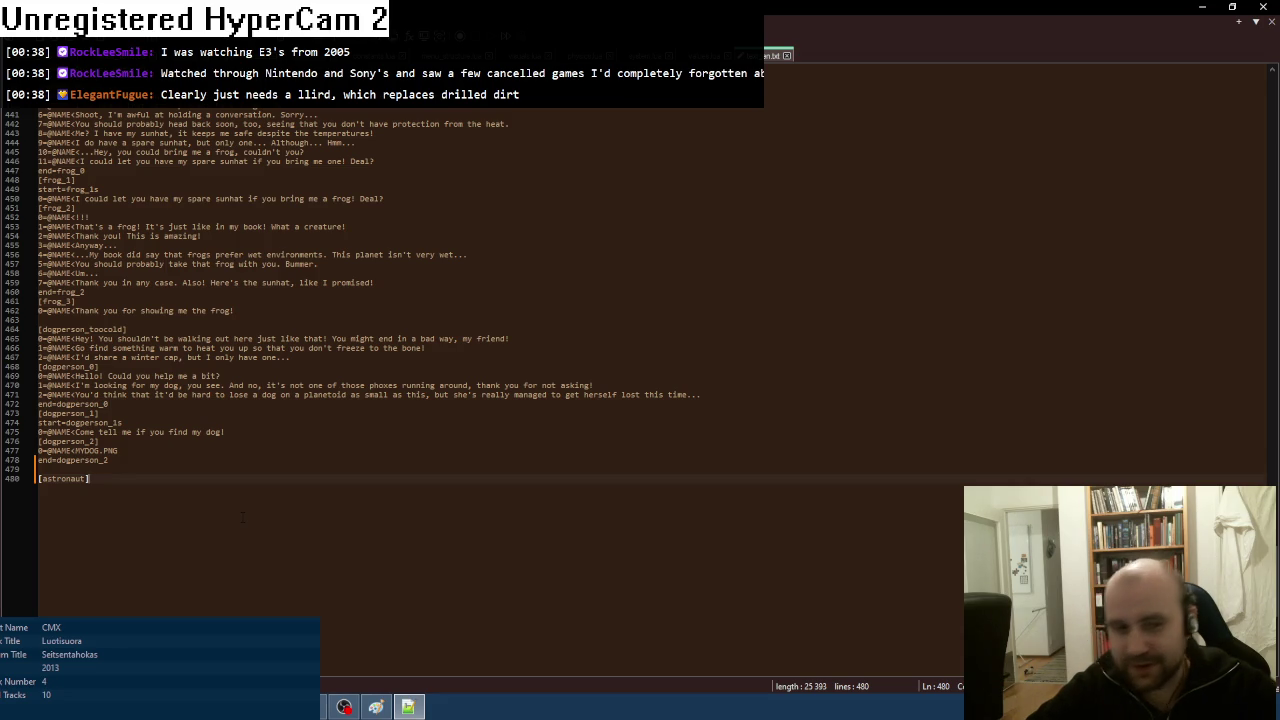
Add a '0=' line under the astronaut header, then switch to the Fusion event list
key(Return)
text(0=)
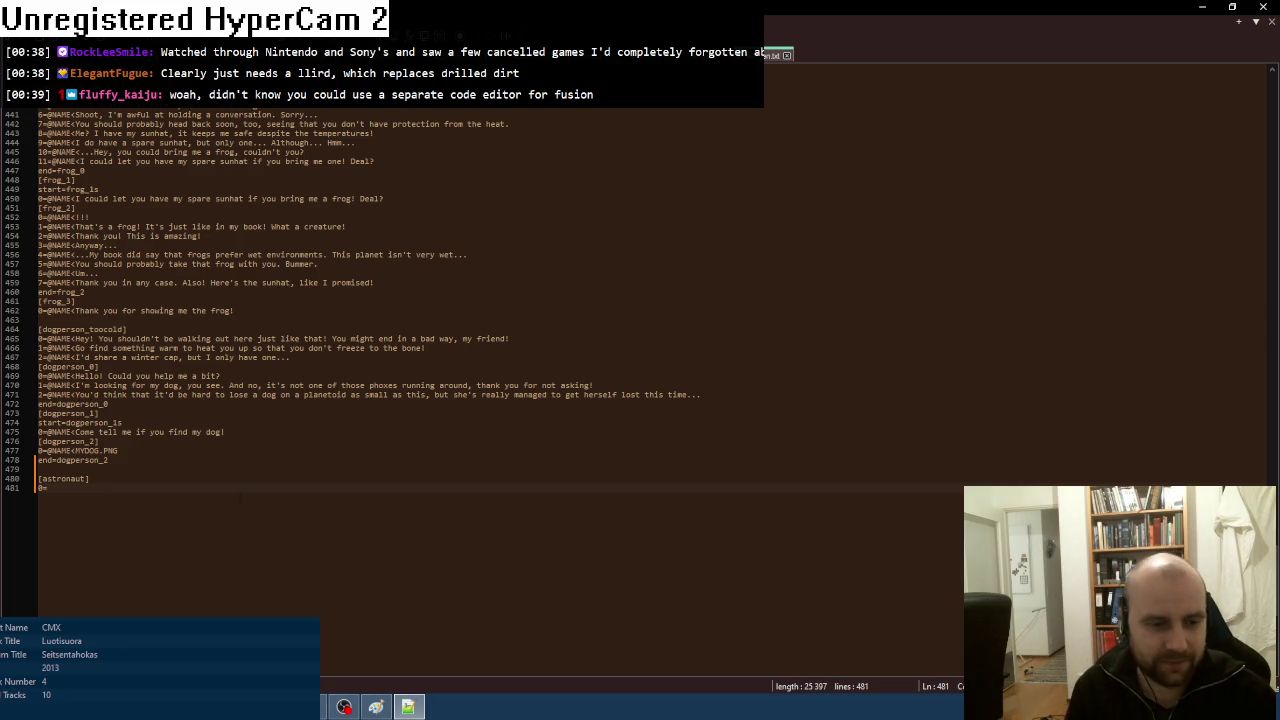
key(alt+Tab)
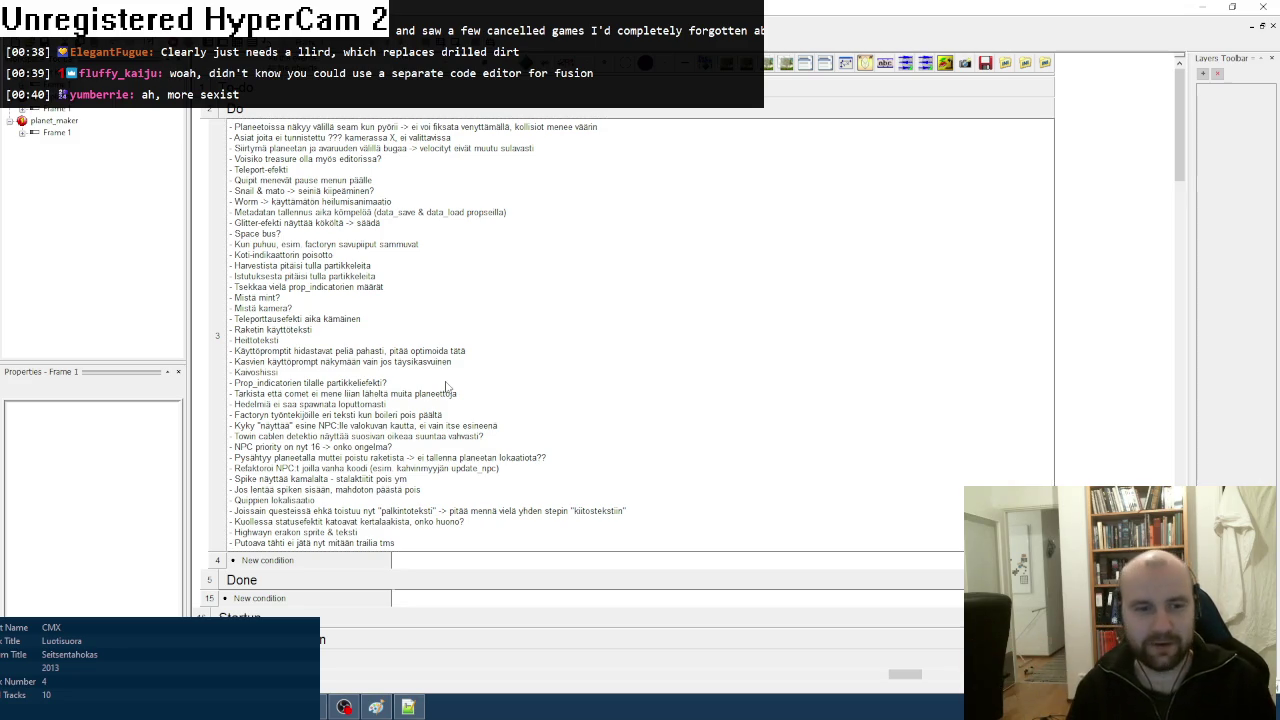
Undo and redo the to-do comment, review the XLua object's embedded script list, then return to Notepad++
key(ctrl+z)
key(ctrl+y)
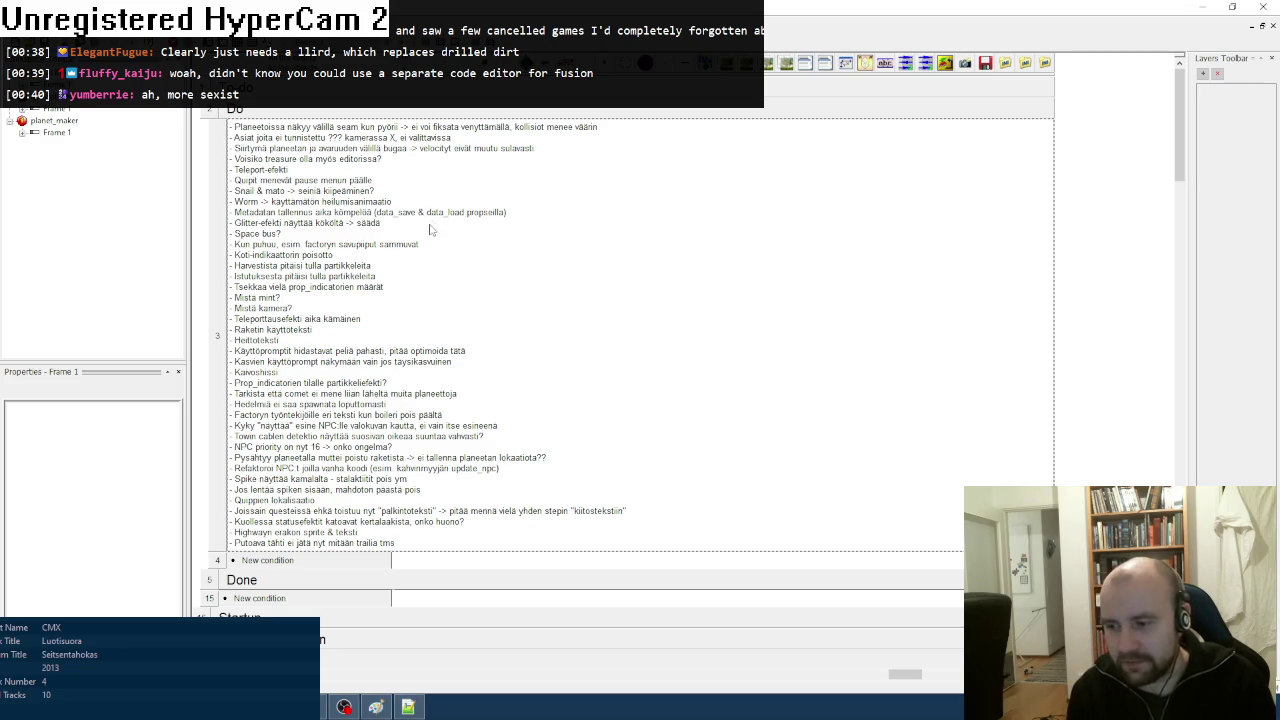
key(ctrl+m)
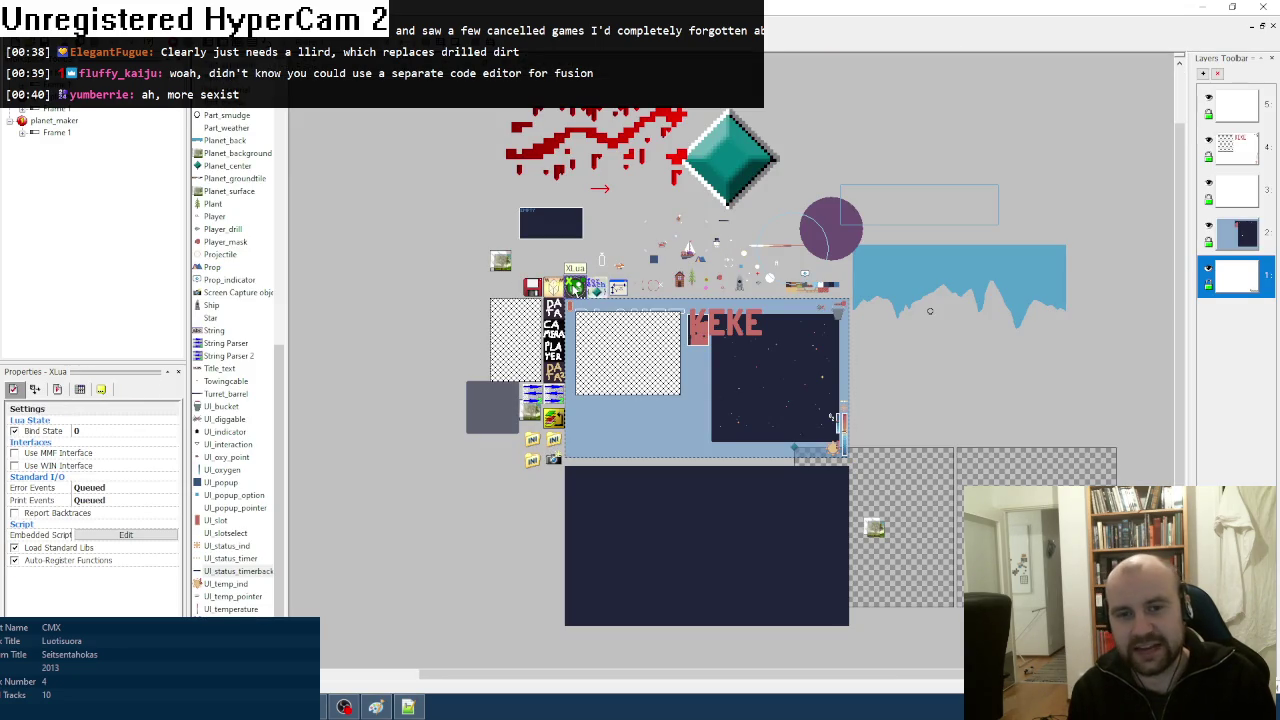
double_click(575, 288)
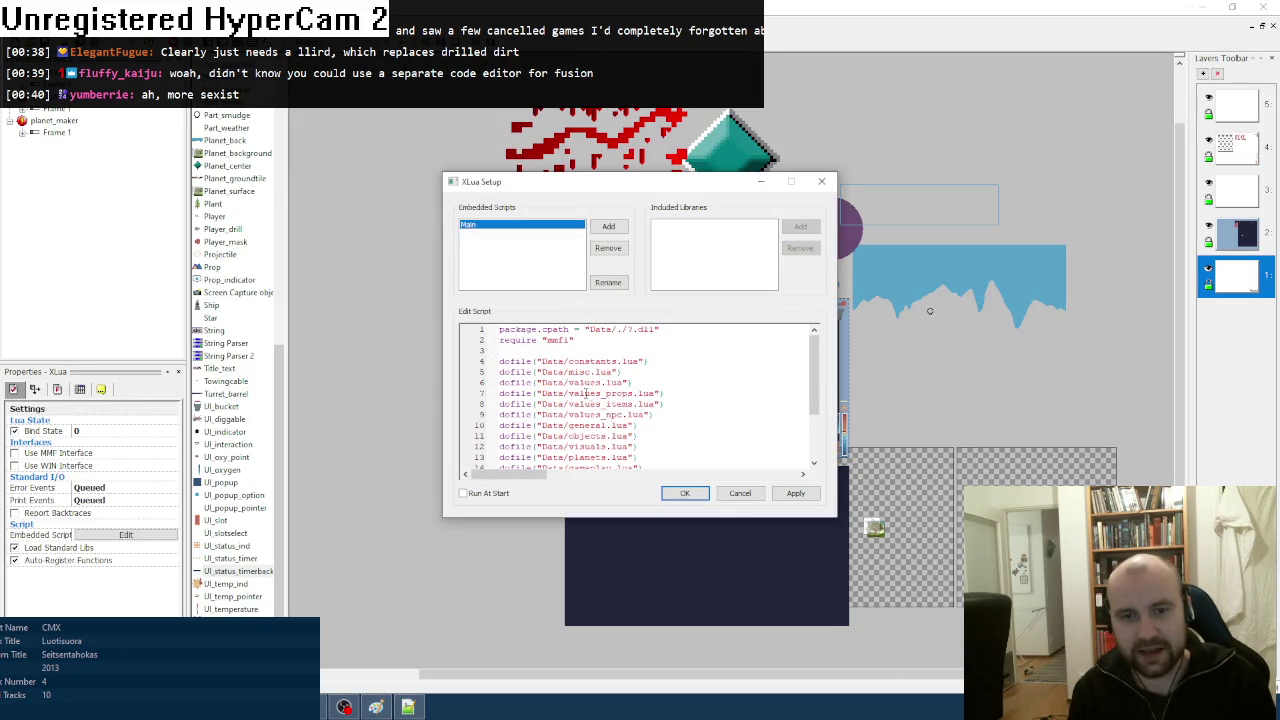
mouse_move(814, 378)
mouse_down()
mouse_move(814, 425)
mouse_move(812, 390)
mouse_up()
click(744, 494)
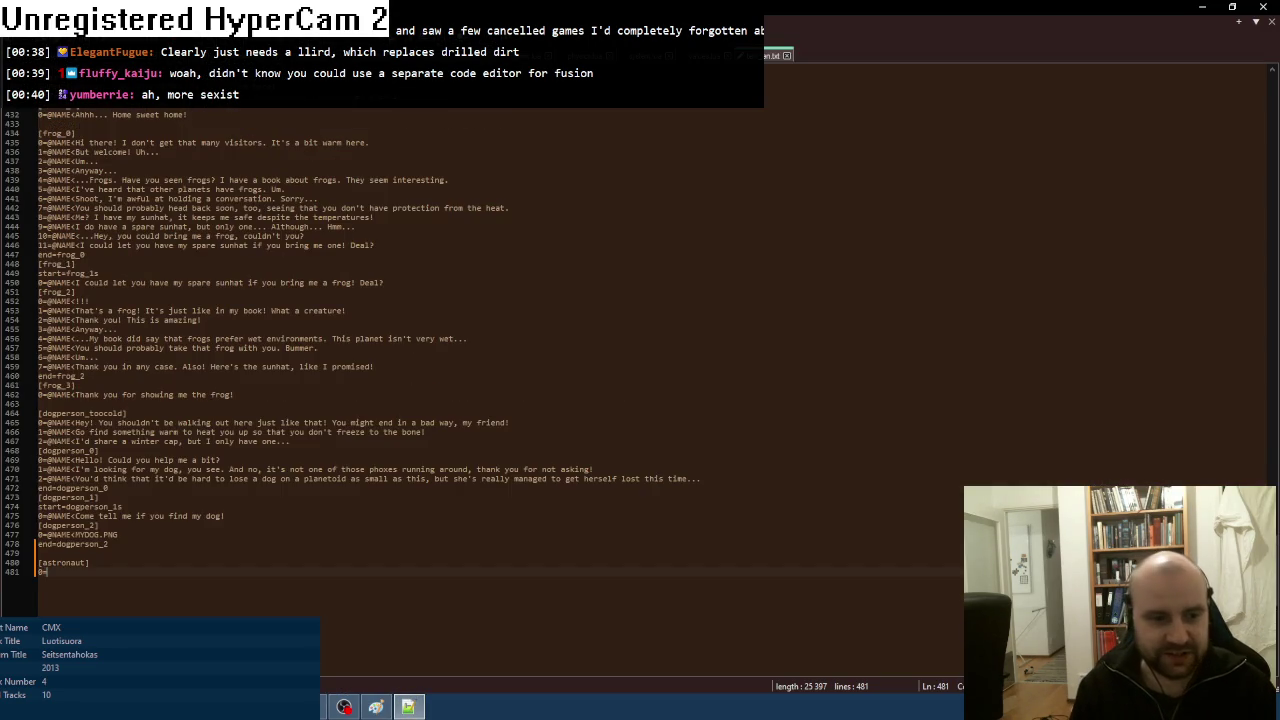
key(alt+Tab)
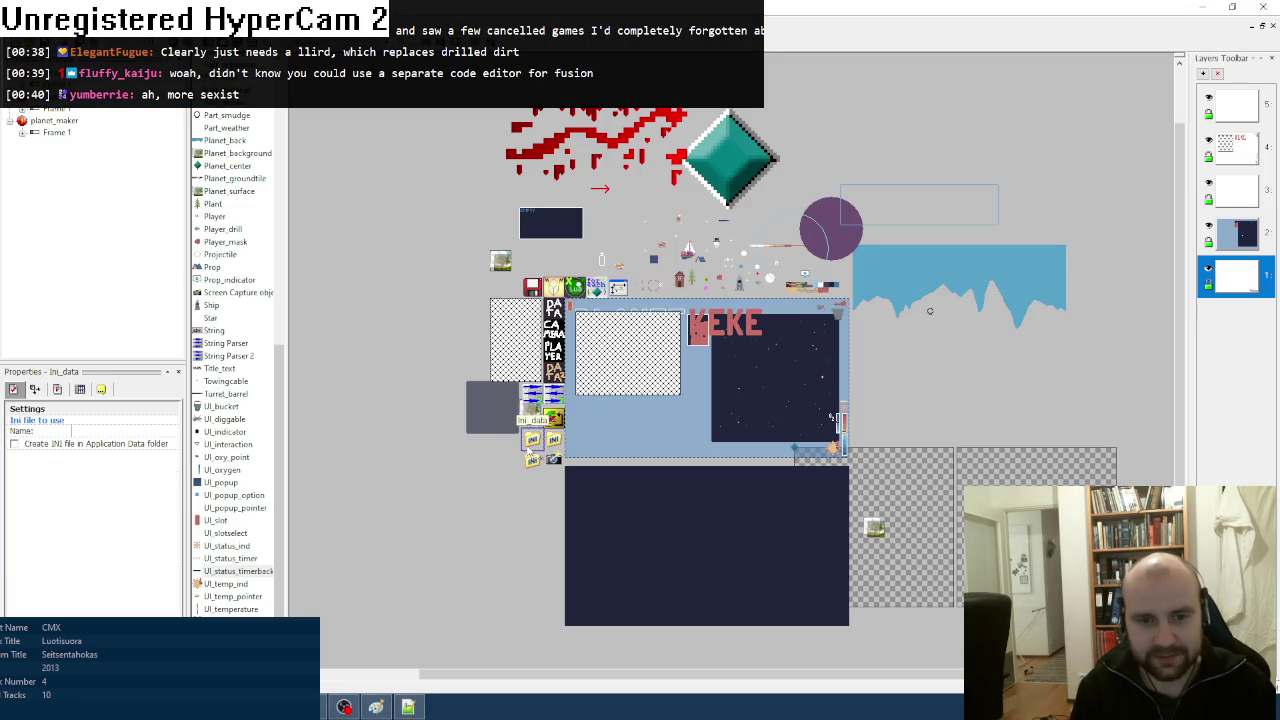
click(408, 707)
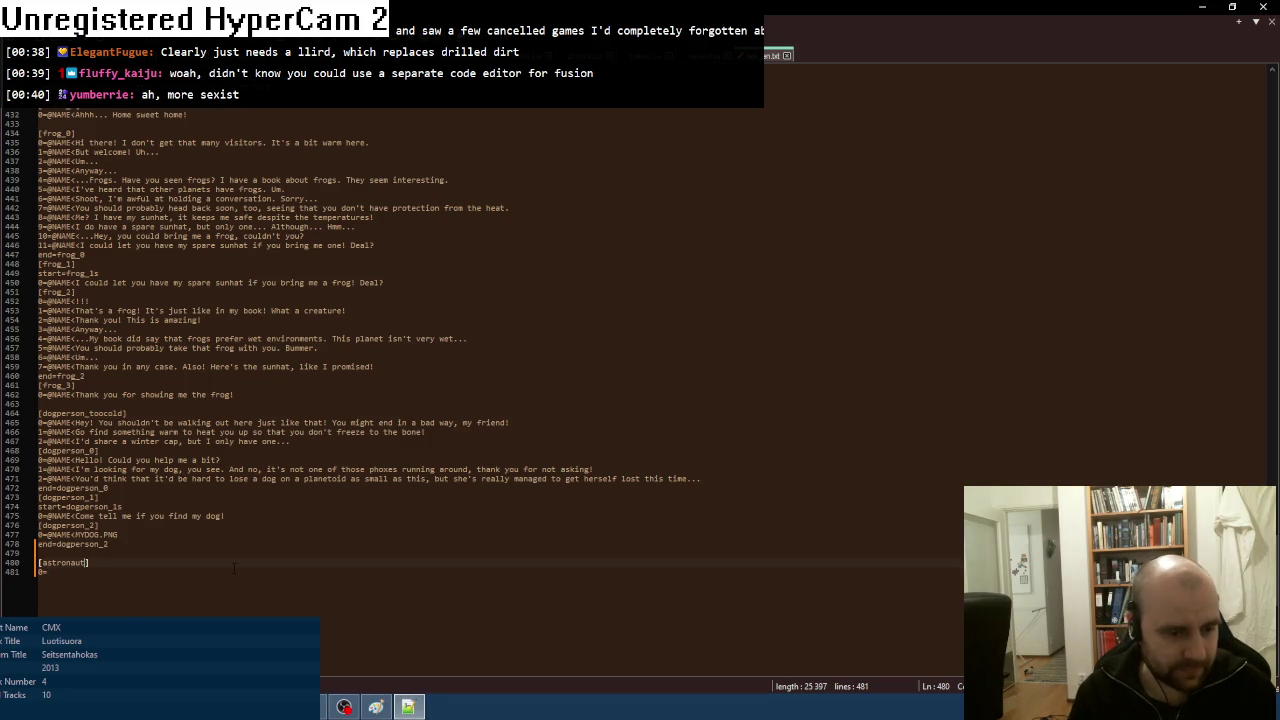
Complete the header as [astronaut_toocold] and scroll the Lua script to the dogperson elseif block
text(_toocold)
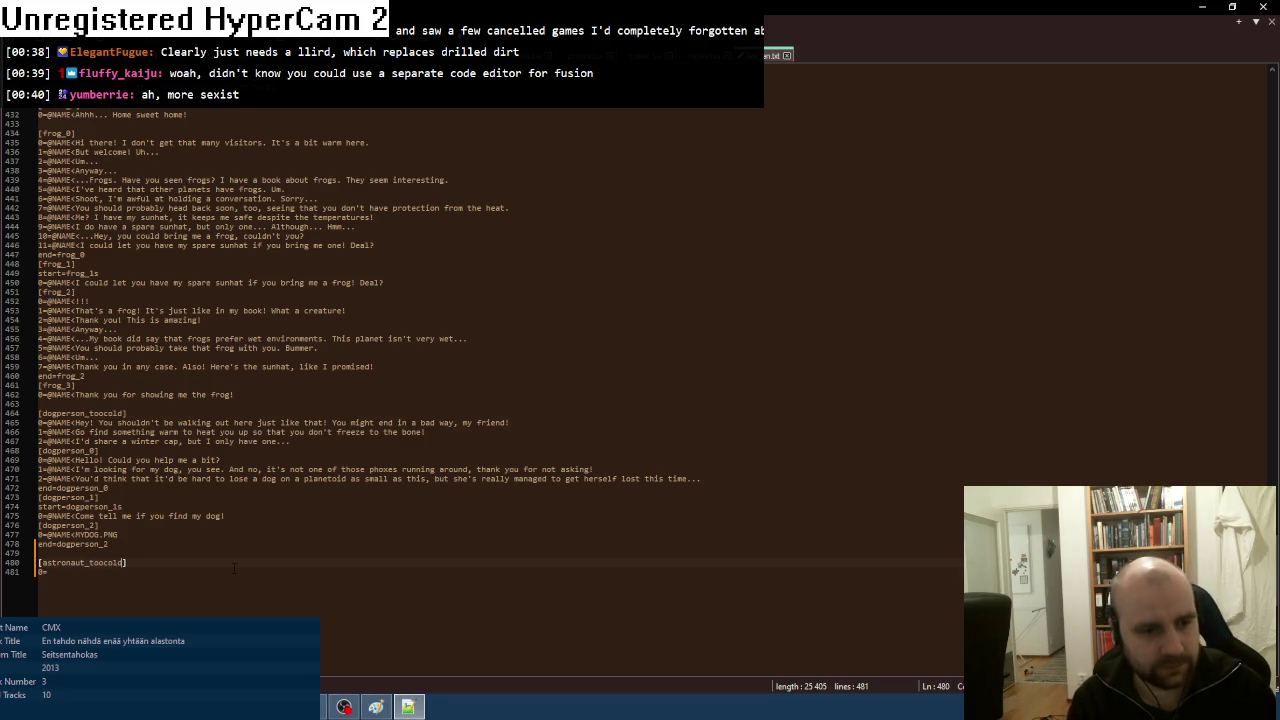
key(ctrl+Tab)
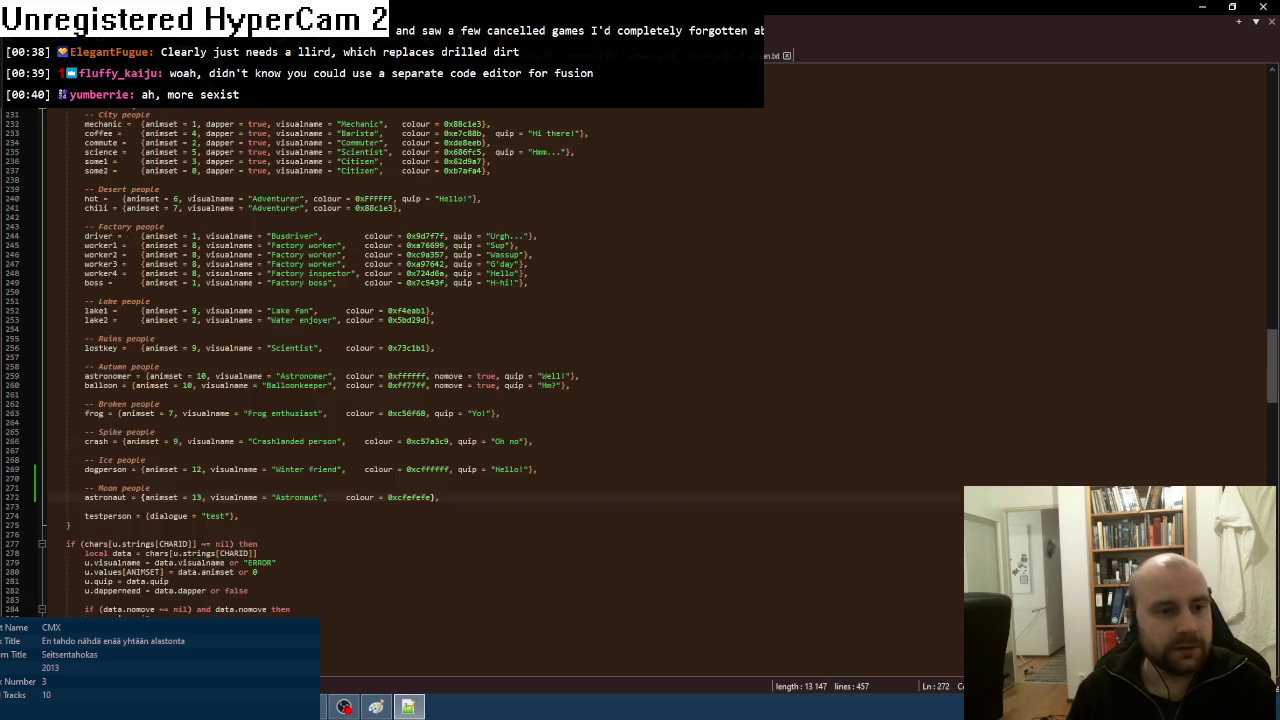
scroll(480, 380, down, 20)
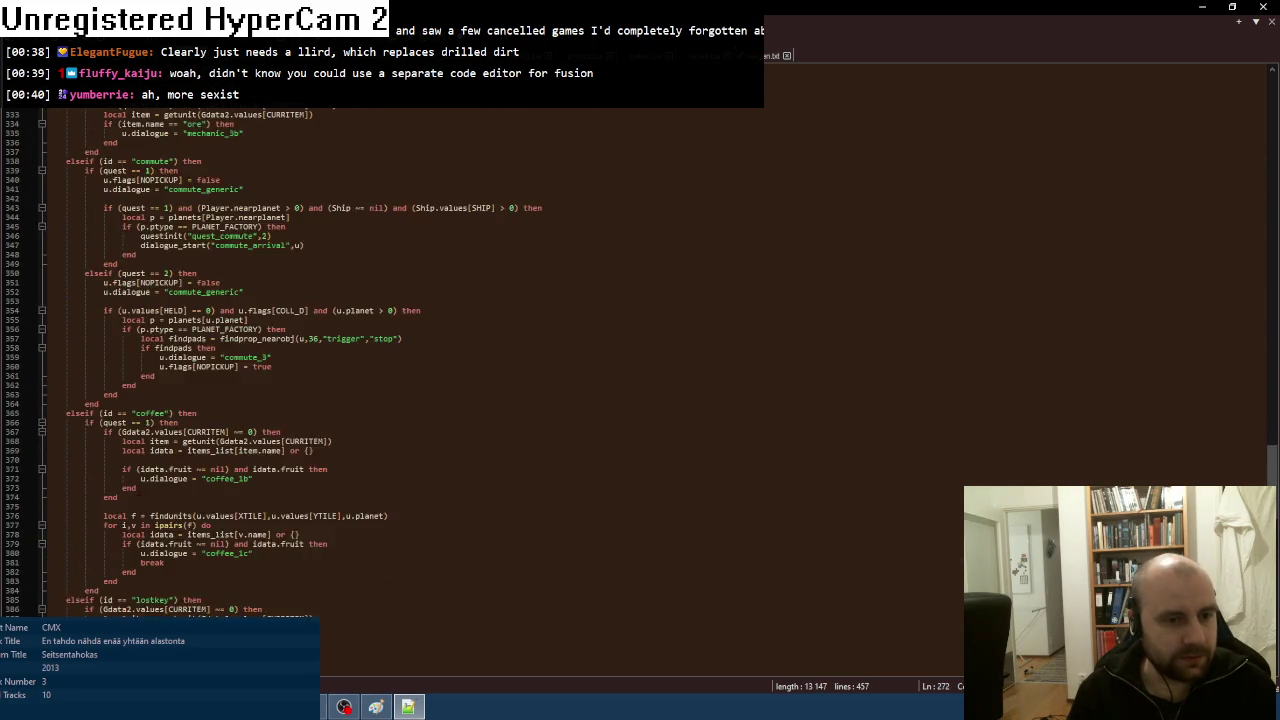
scroll(140, 487, down, 11)
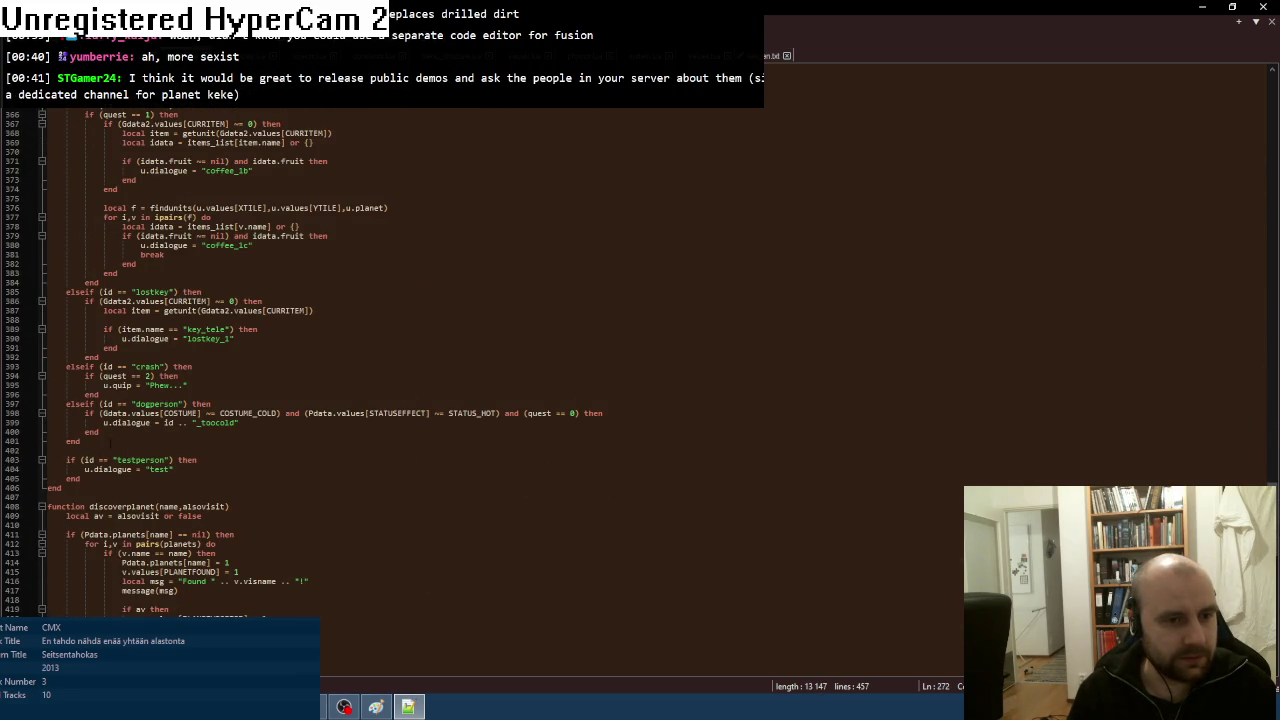
Copy the dogperson cold-costume elseif block as an astronaut branch, save the Lua script, and reopen the dialogue file
drag(66, 404, 80, 441)
key(ctrl+c)
key(Right)
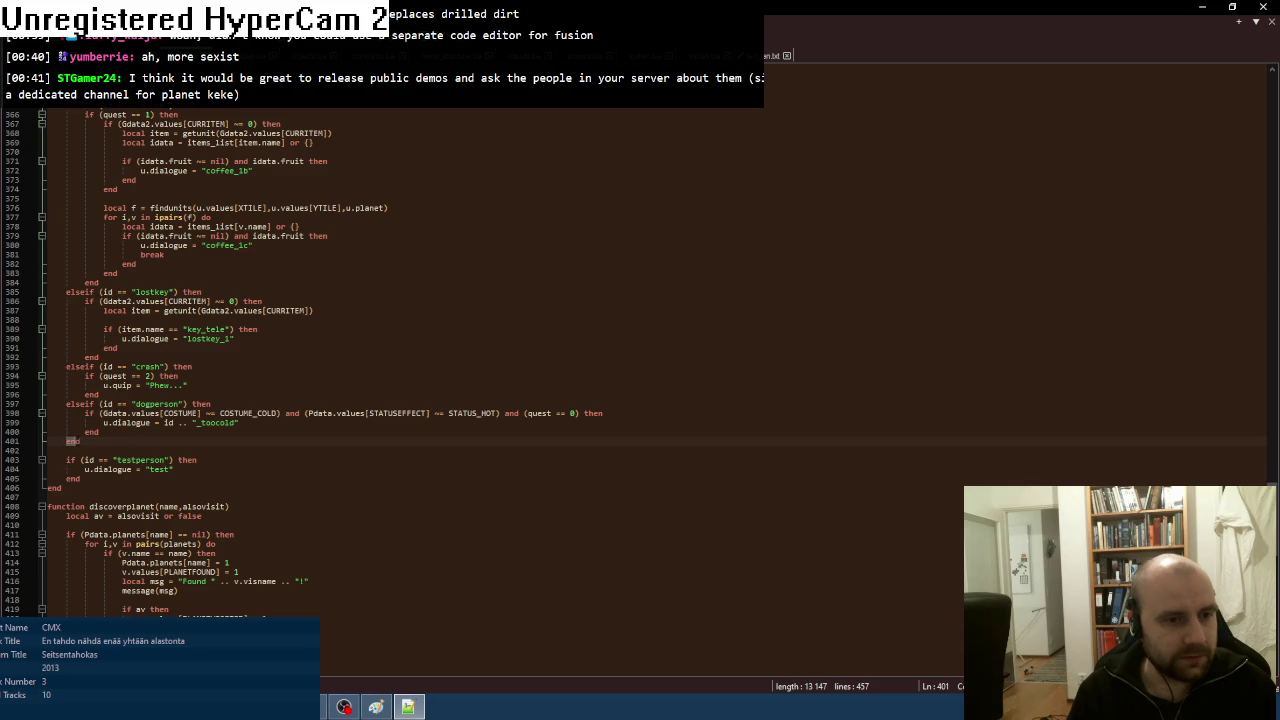
key(ctrl+v)
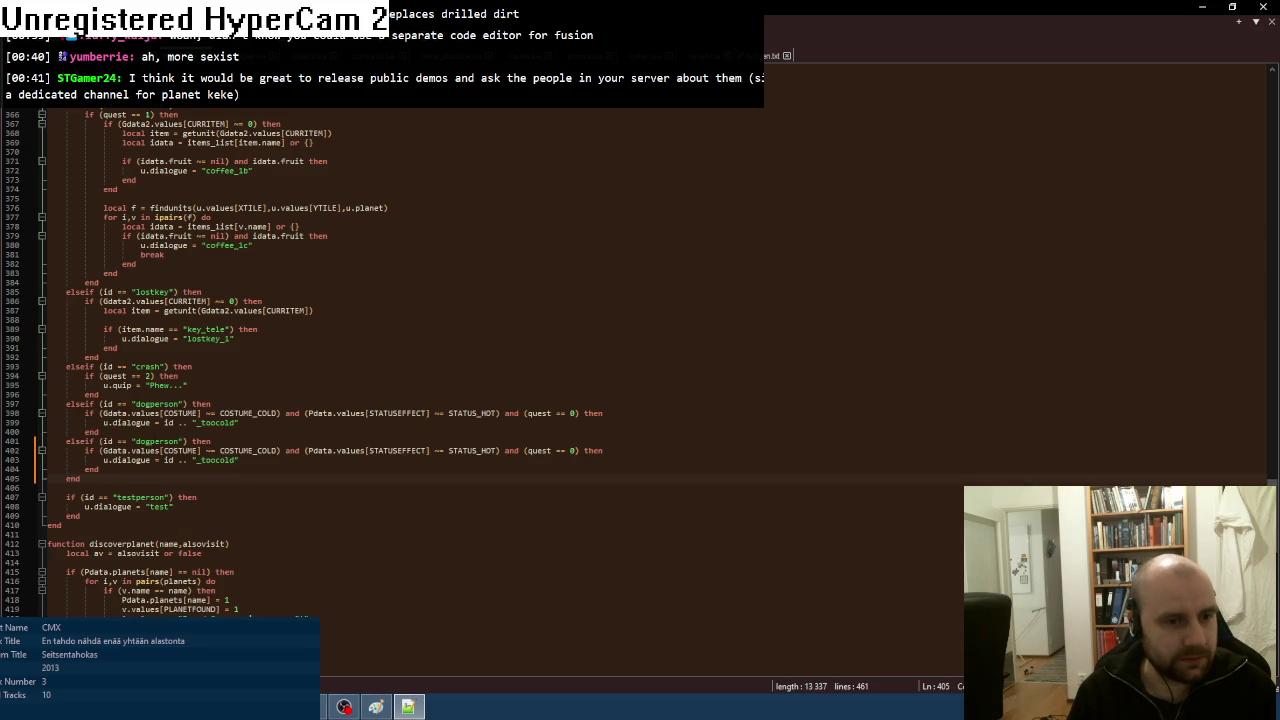
drag(135, 441, 171, 441)
text(astron)
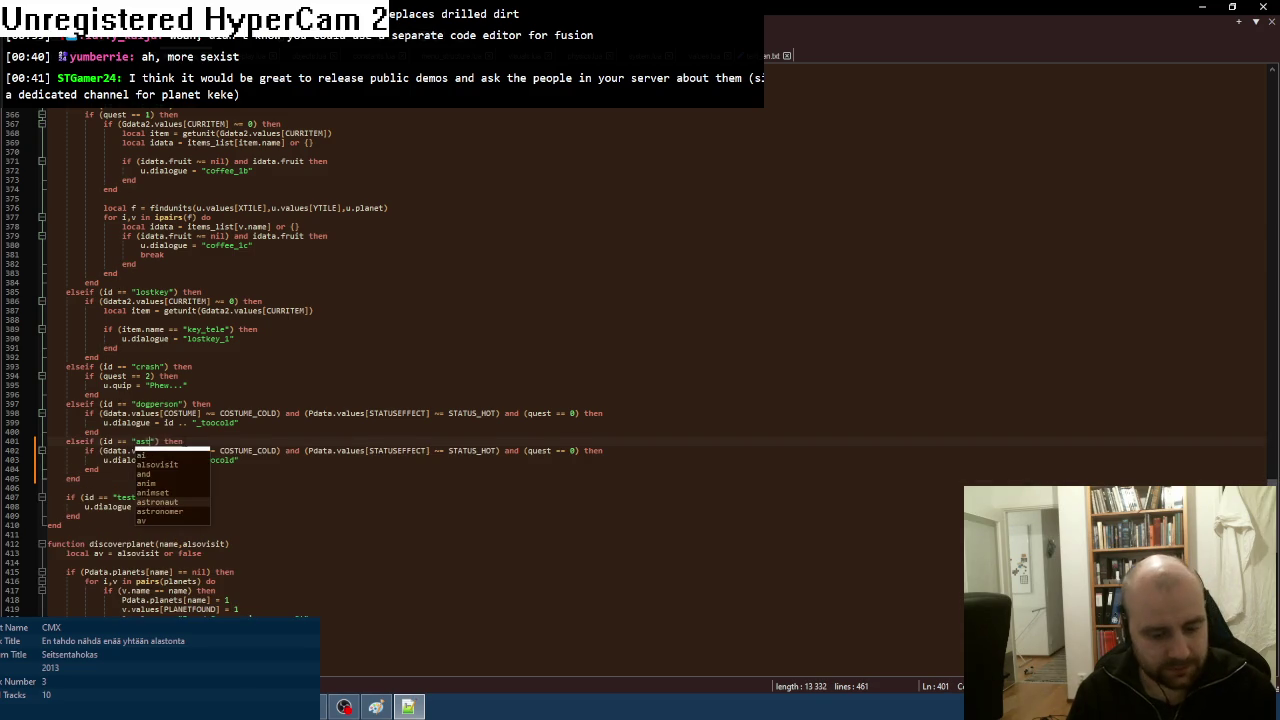
text(aut)
key(Up)
key(ctrl+s)
click(751, 52)
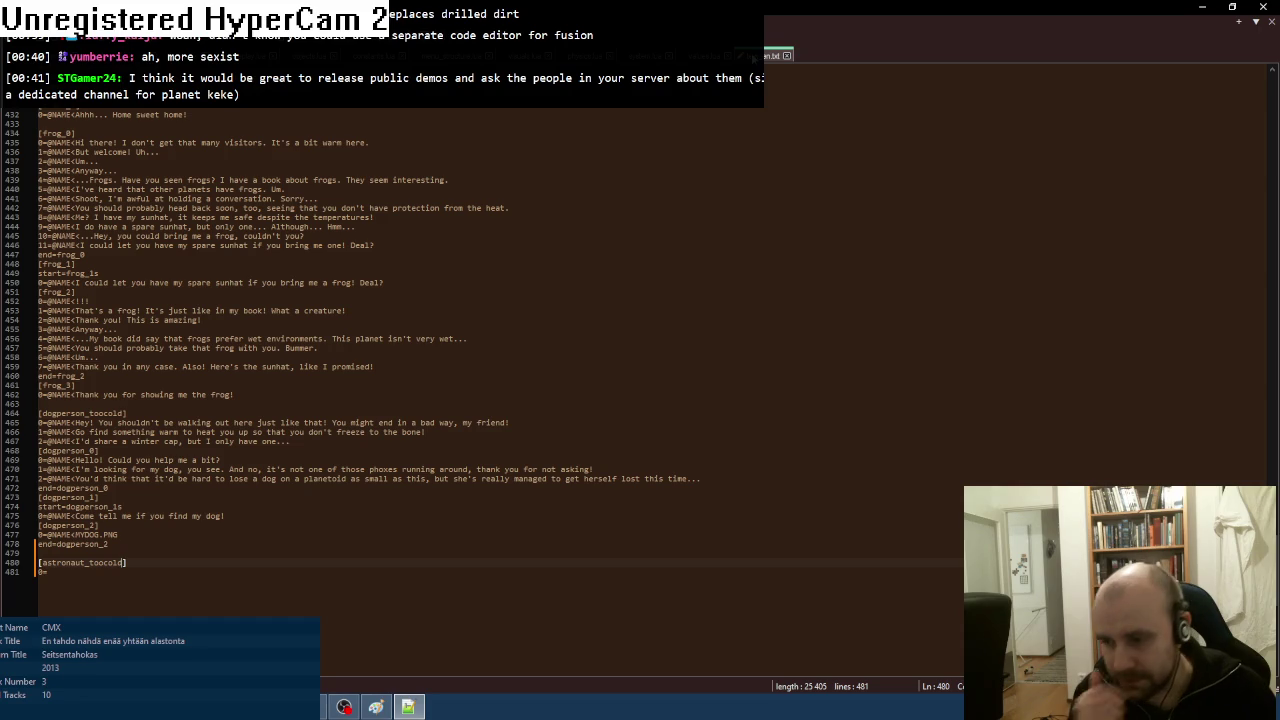
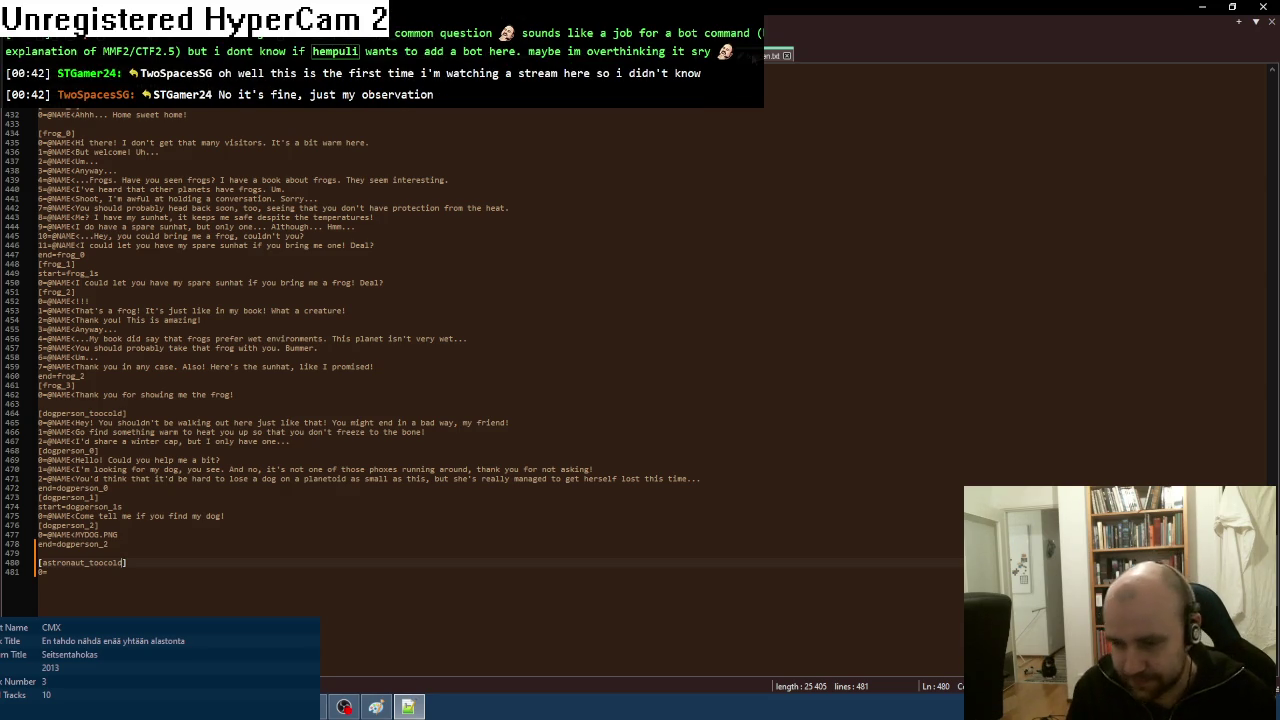
Copy the dogperson_toocold warning line and paste it under the astronaut_toocold entry
click(47, 571)
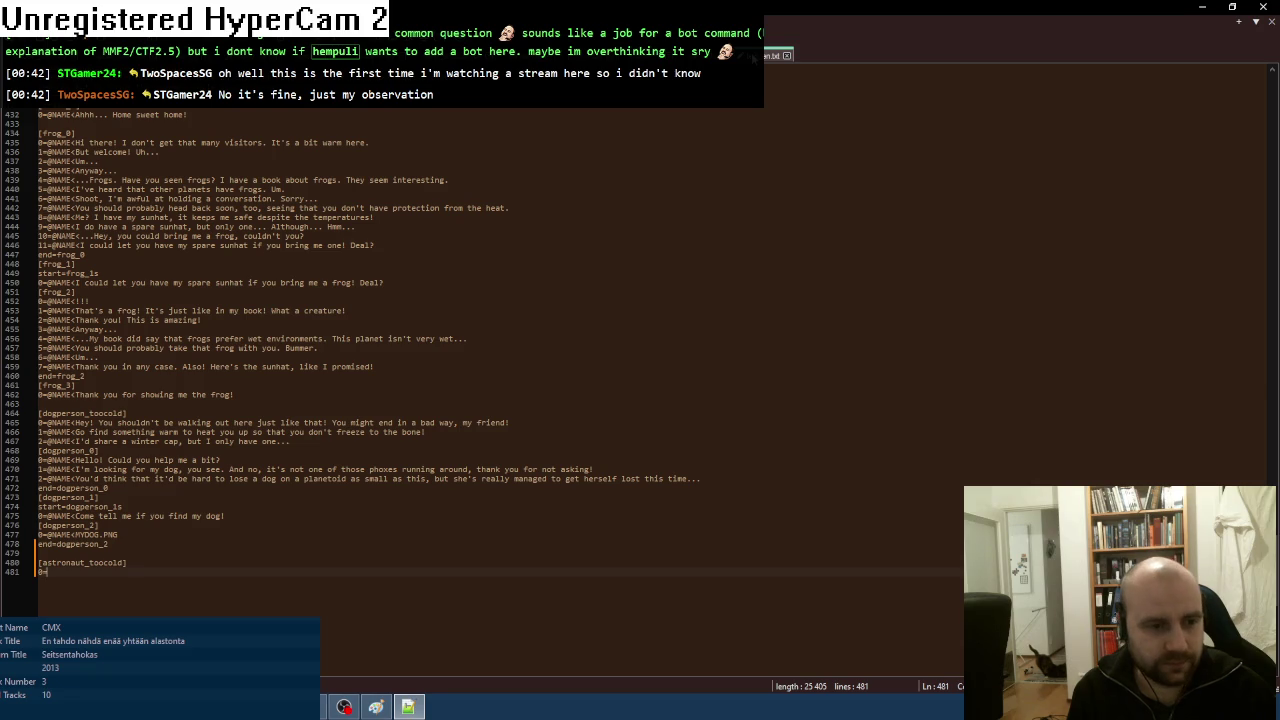
click(38, 422)
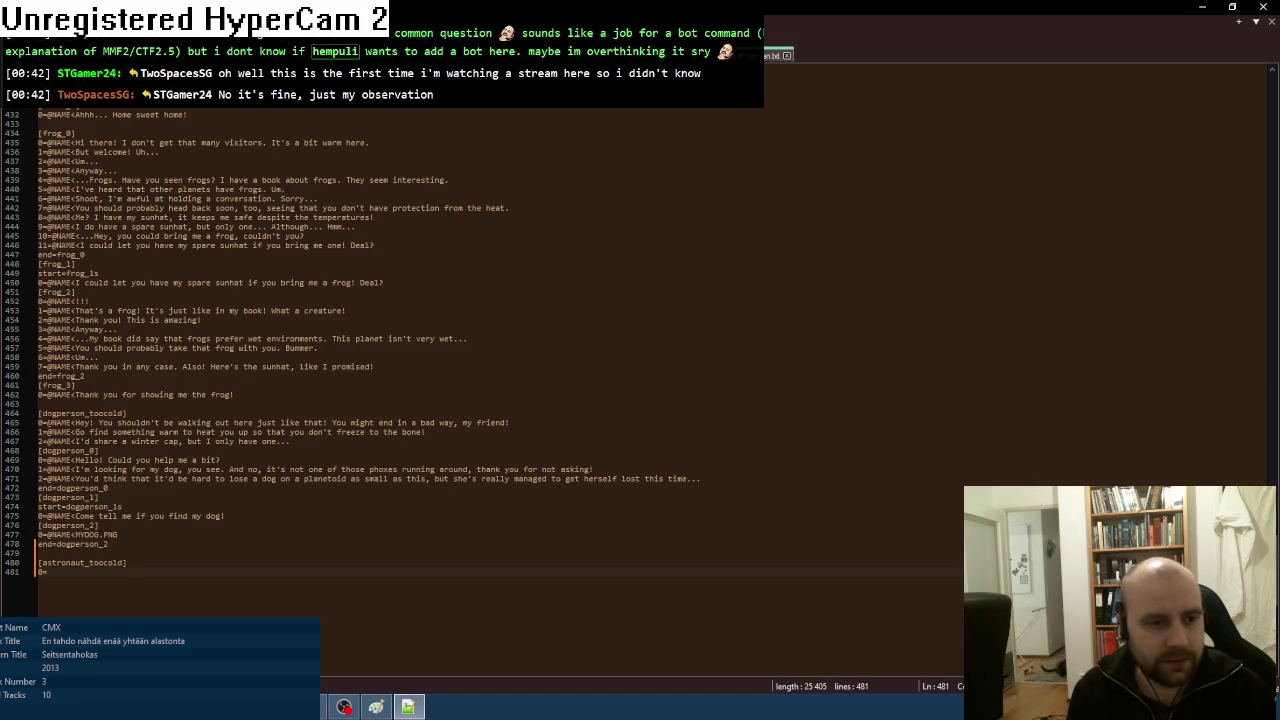
click(570, 413)
triple_click(571, 420)
key(ctrl+c)
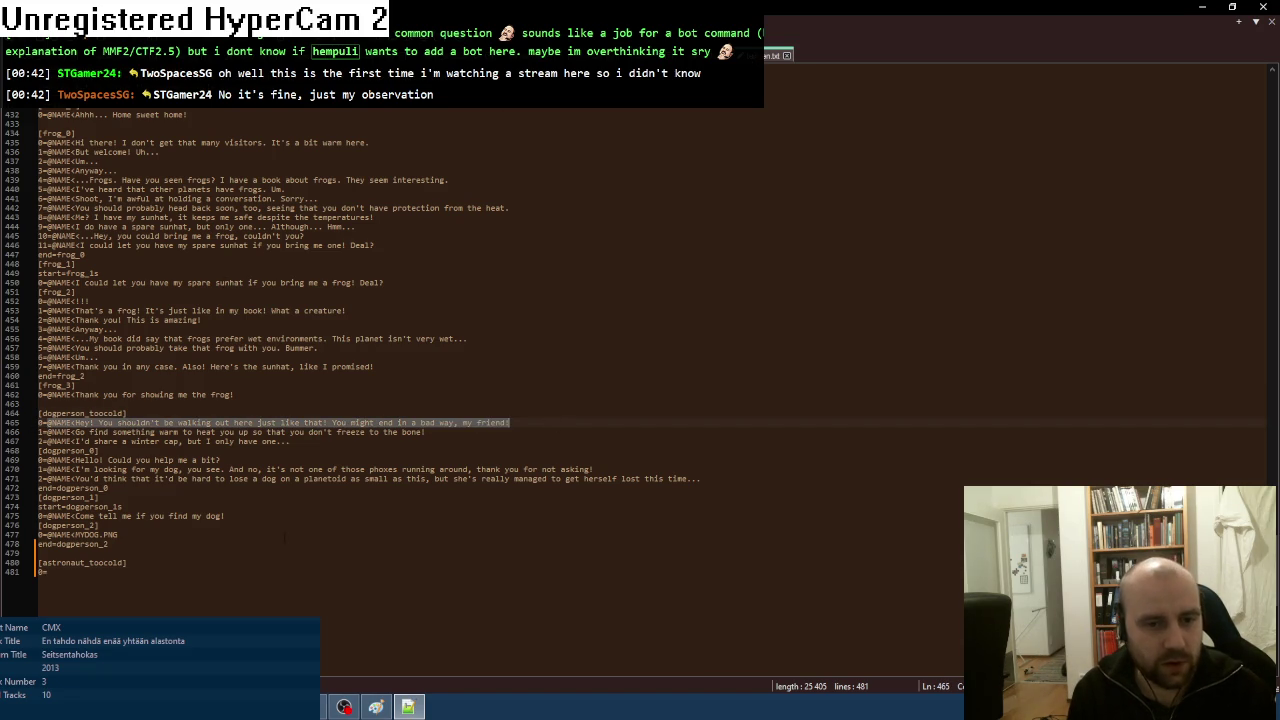
click(107, 572)
key(ctrl+v)
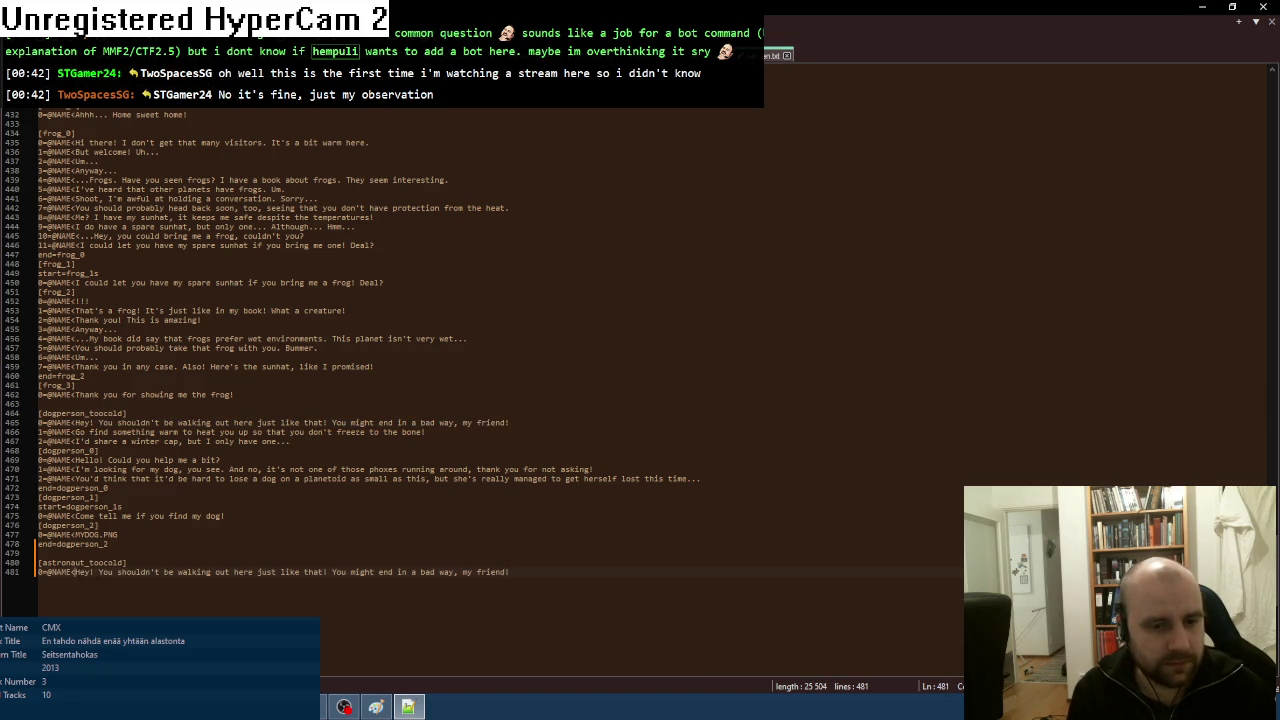
Replace the pasted text with 'Whoa hey! You shouldn't be out here! You'll freeze solid!' and save
drag(74, 572, 563, 579)
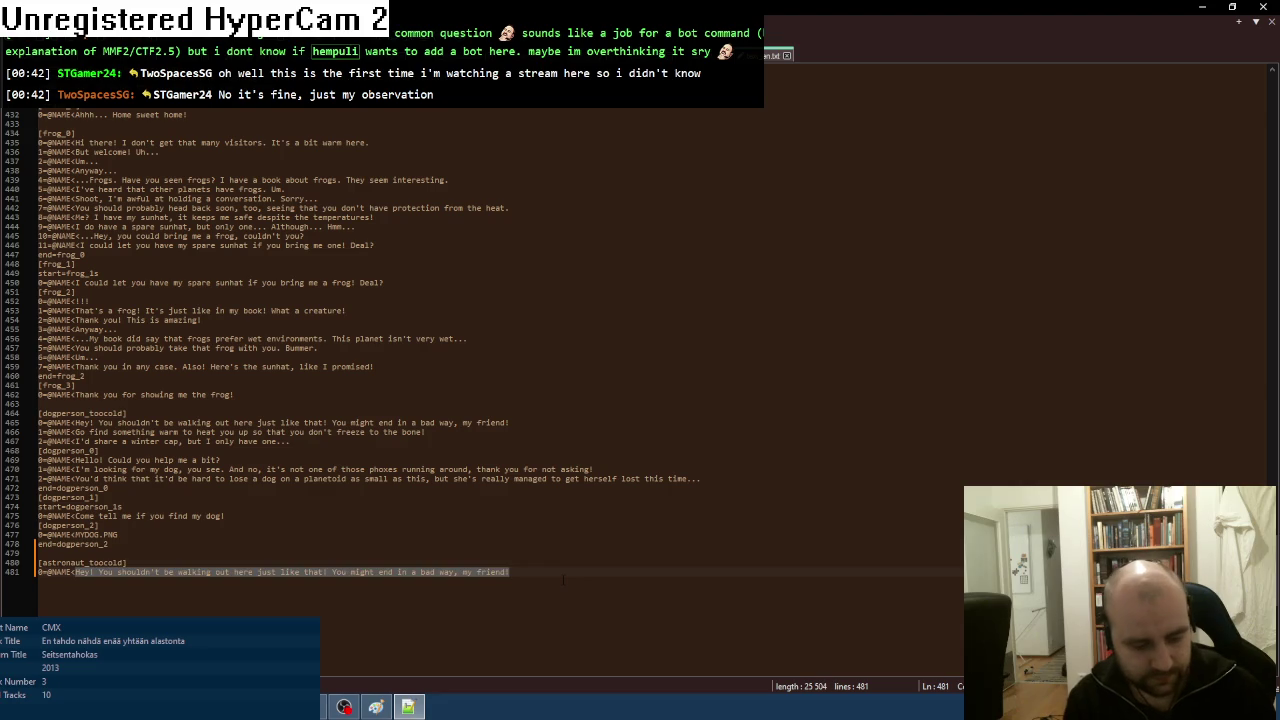
text(Whoa)
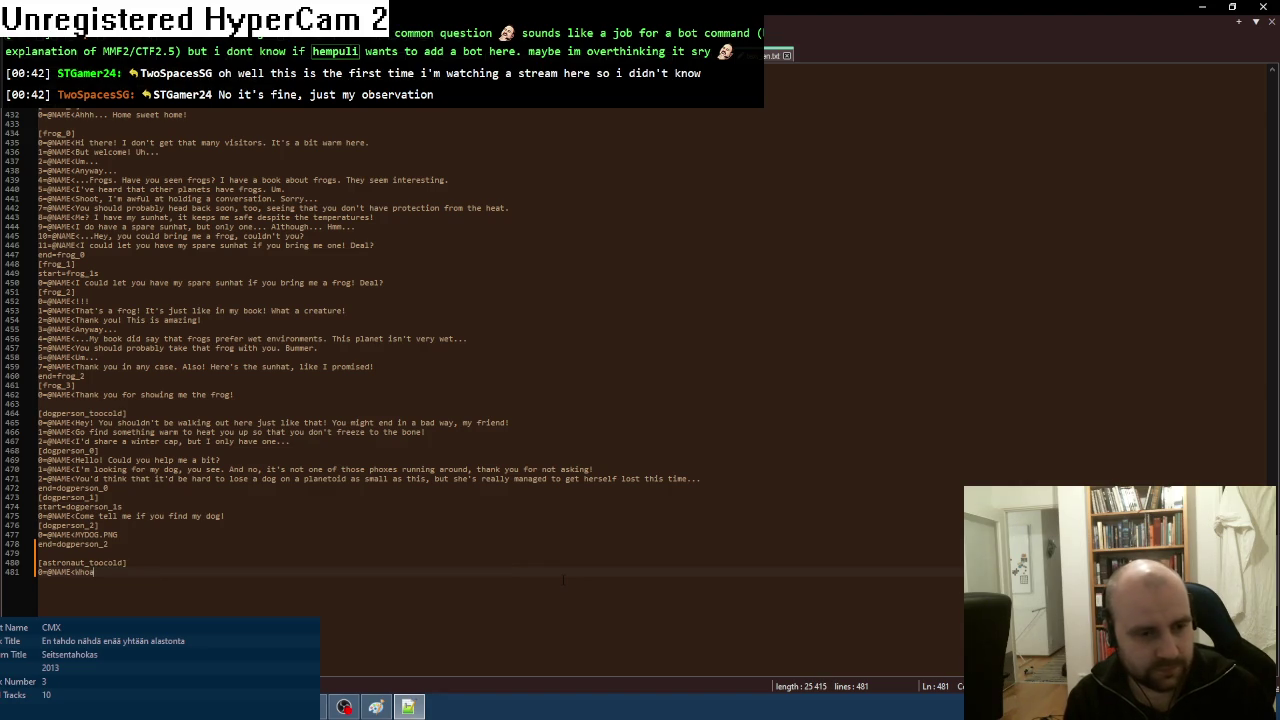
text( wa)
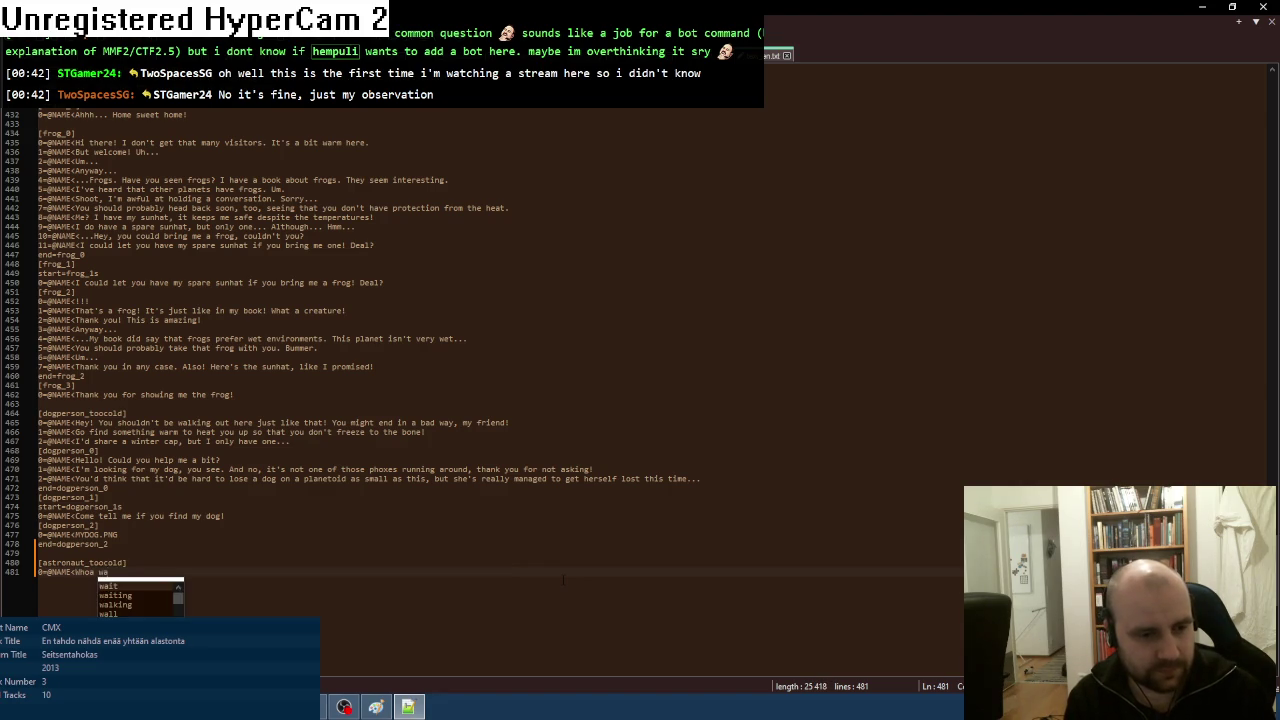
key(BackSpace)
key(BackSpace)
text(hey! )
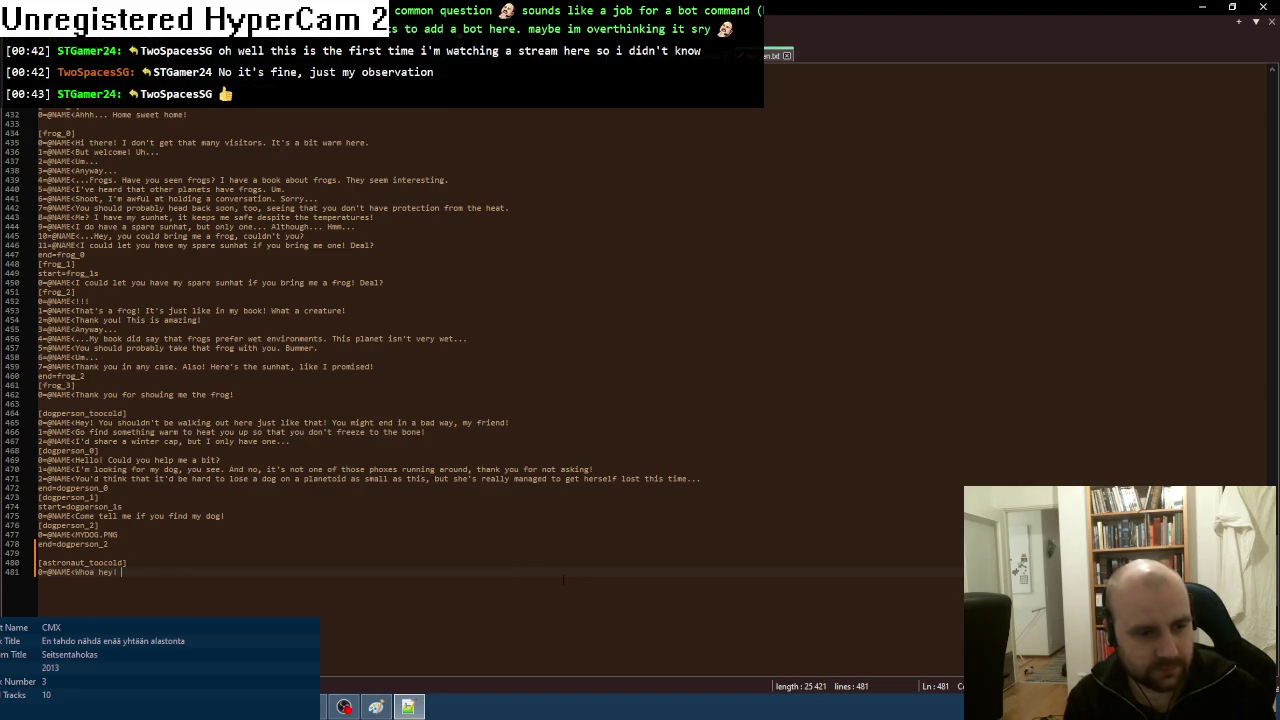
text(You shouldn't be )
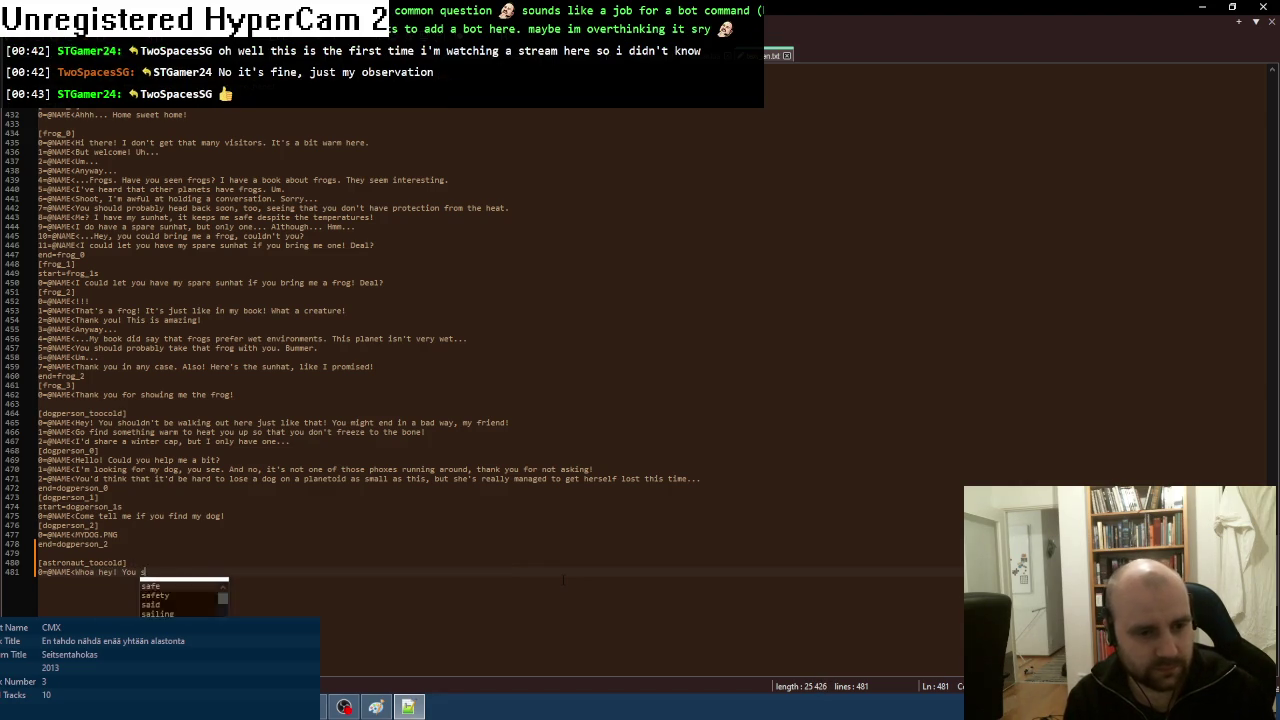
text(out here! )
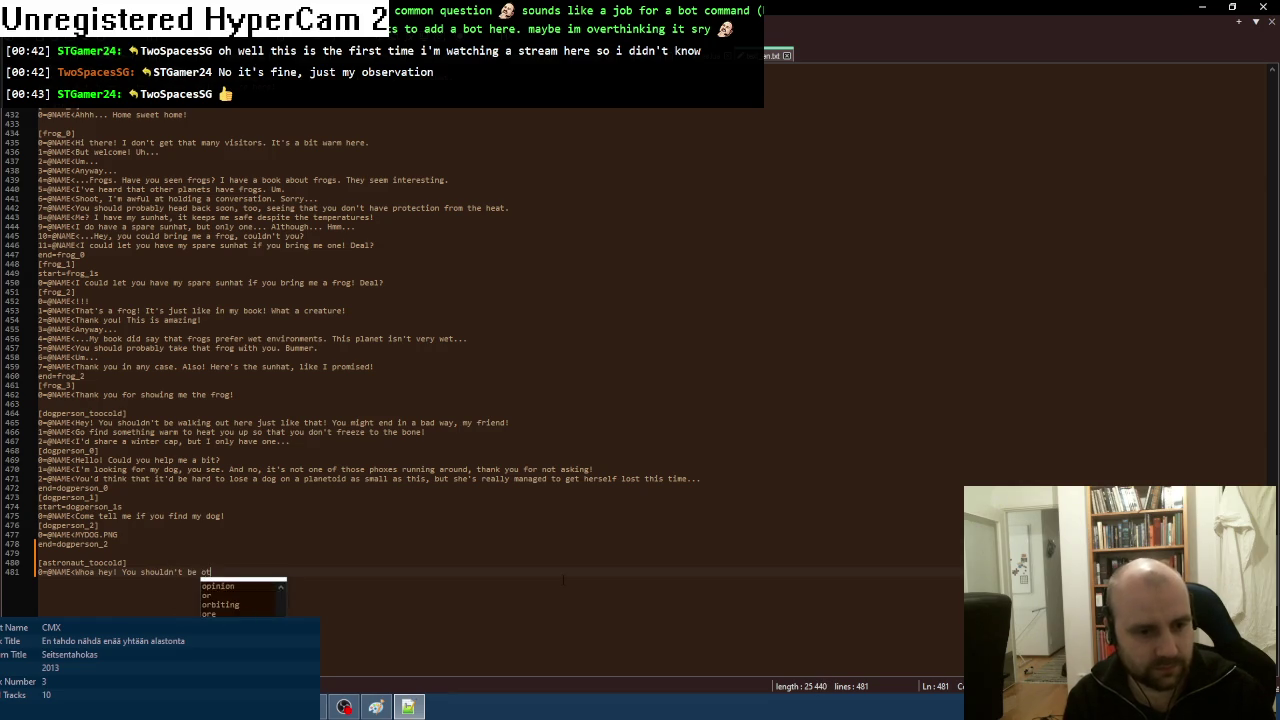
text(Don't you feel how)
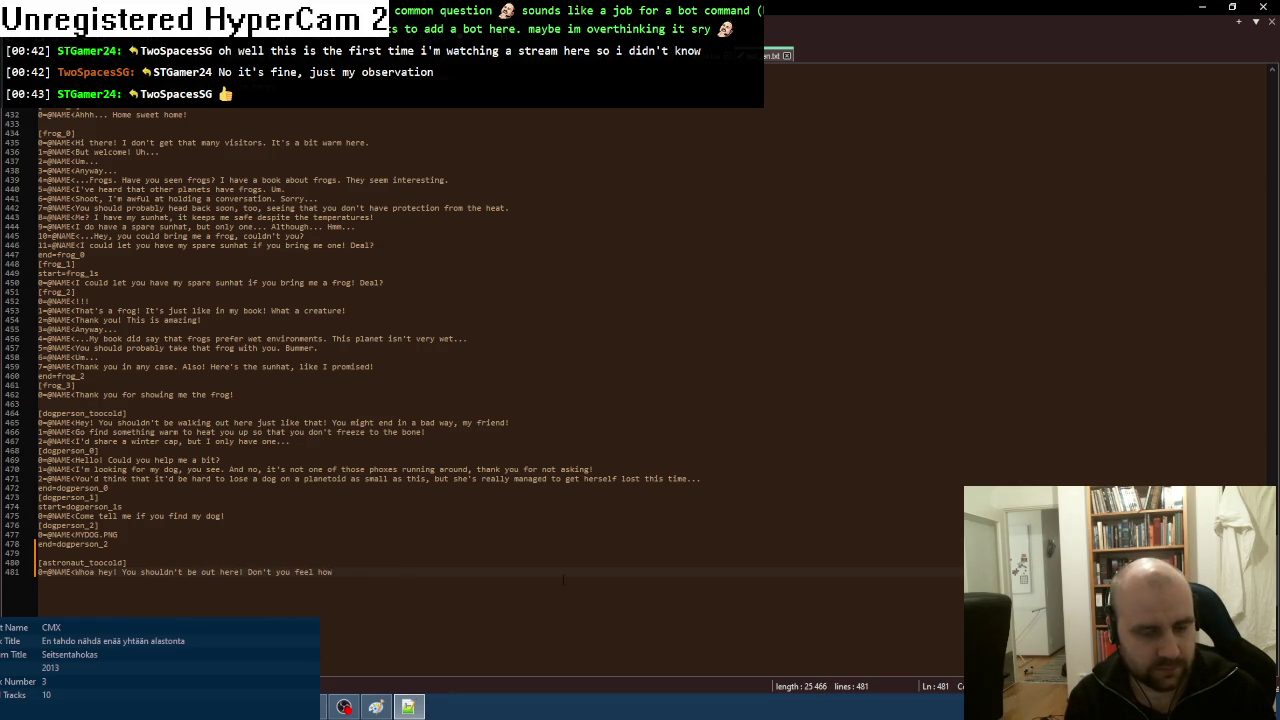
key(BackSpace)
key(BackSpace)
key(BackSpace)
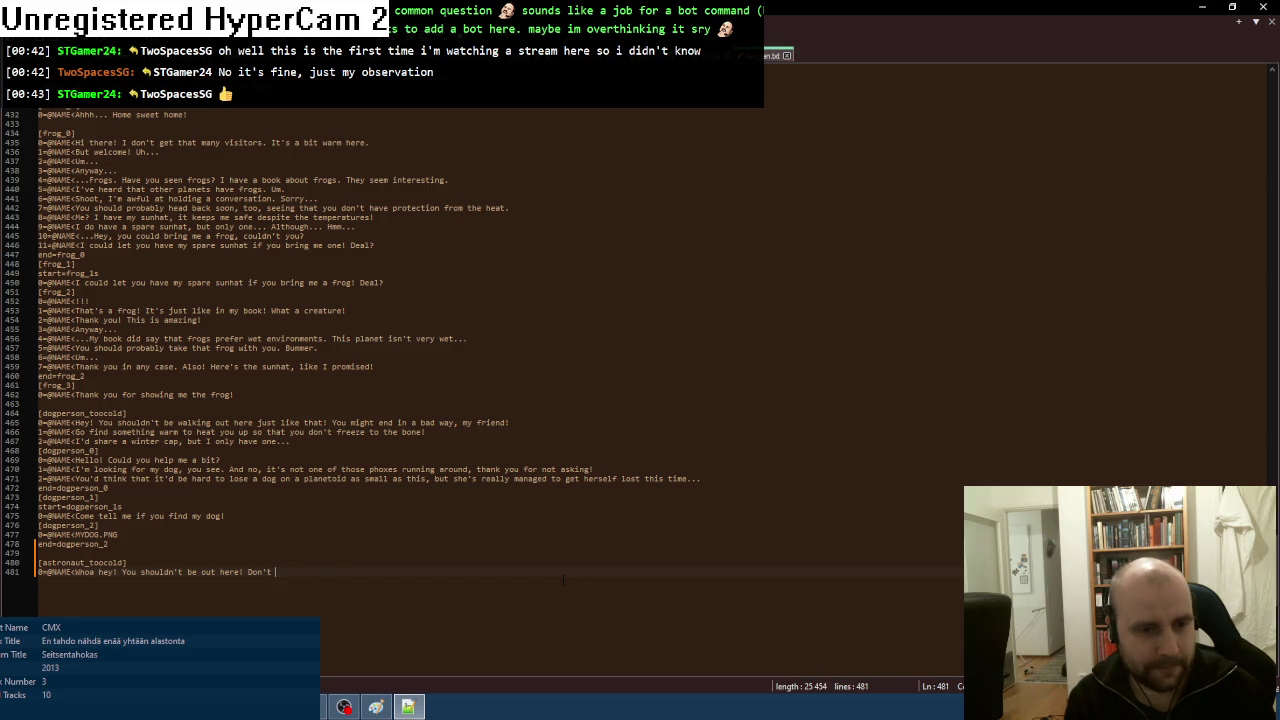
key(BackSpace)
text(You'll free)
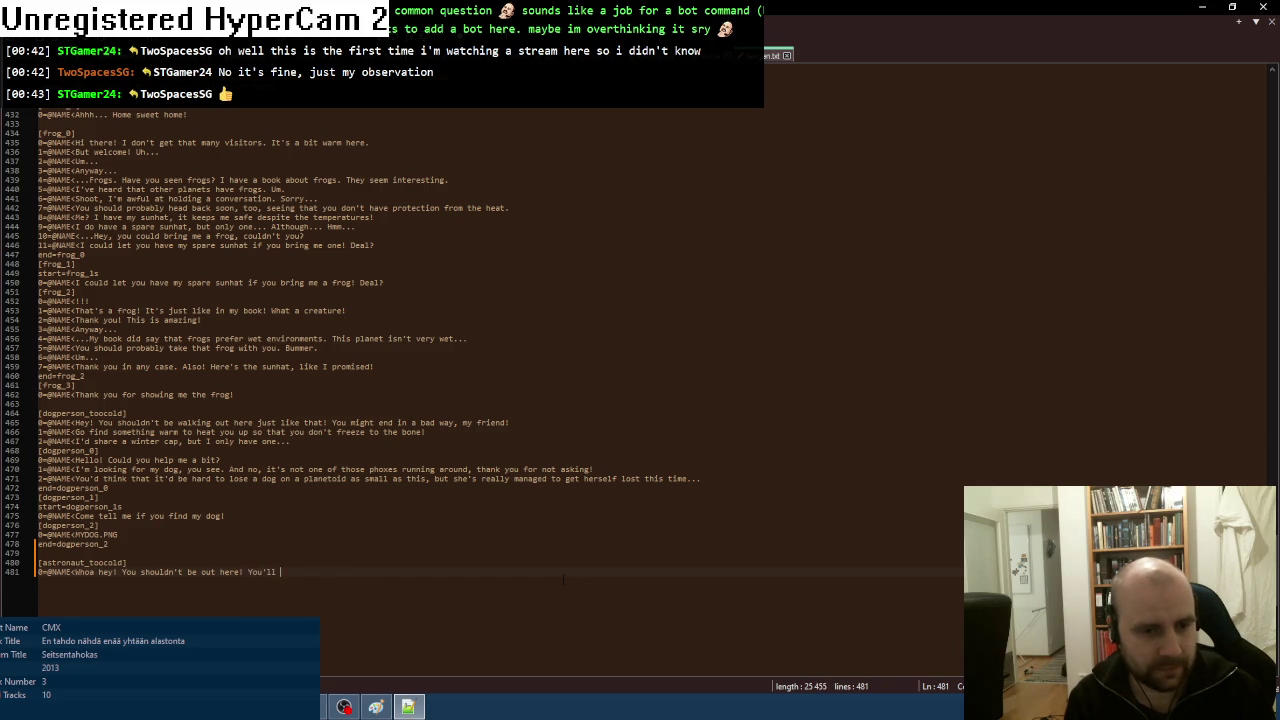
text(ze s)
text(olid!)
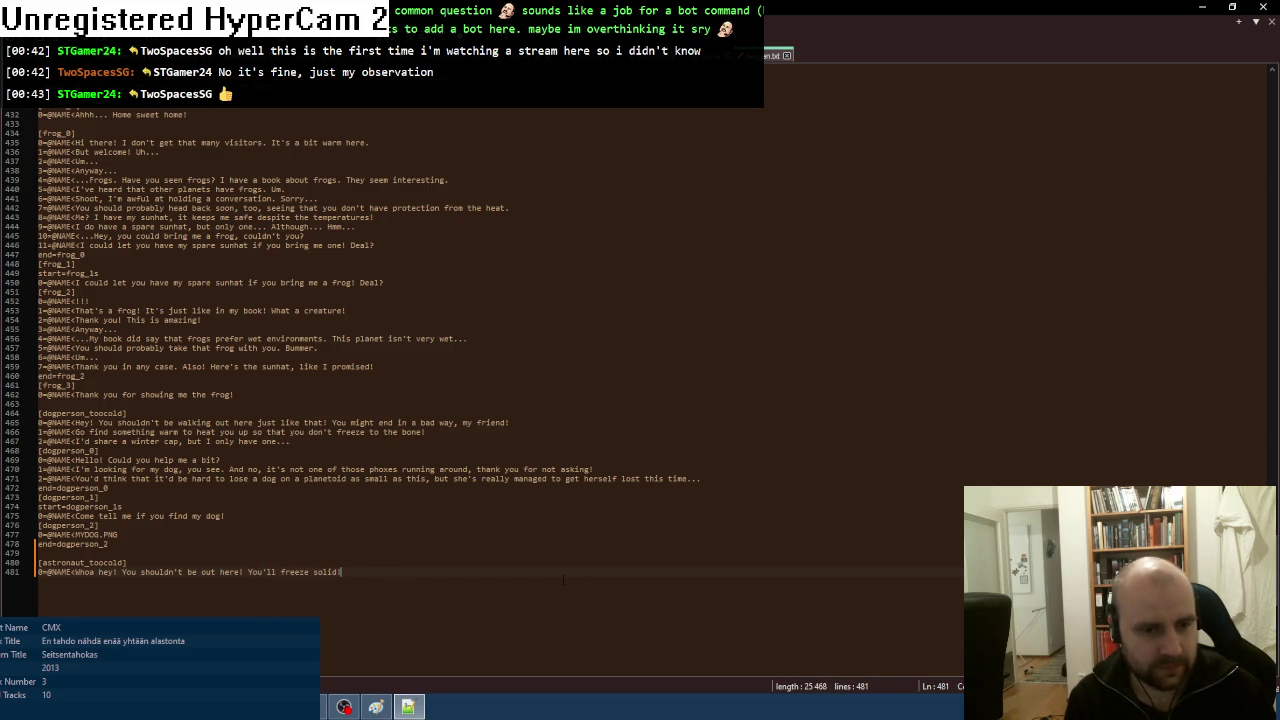
key(ctrl+s)
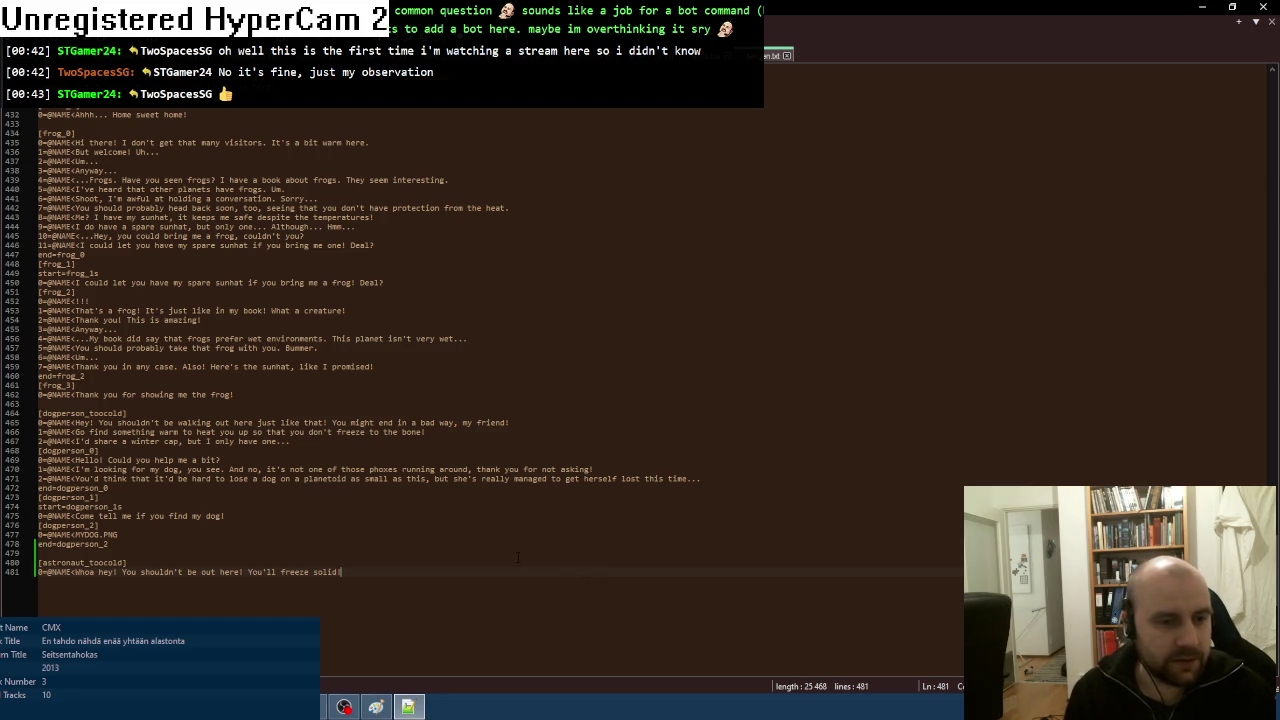
key(Return)
Add an [astronaut_0] section whose first line reads 'This place is beautiful isn't it?'
text([)
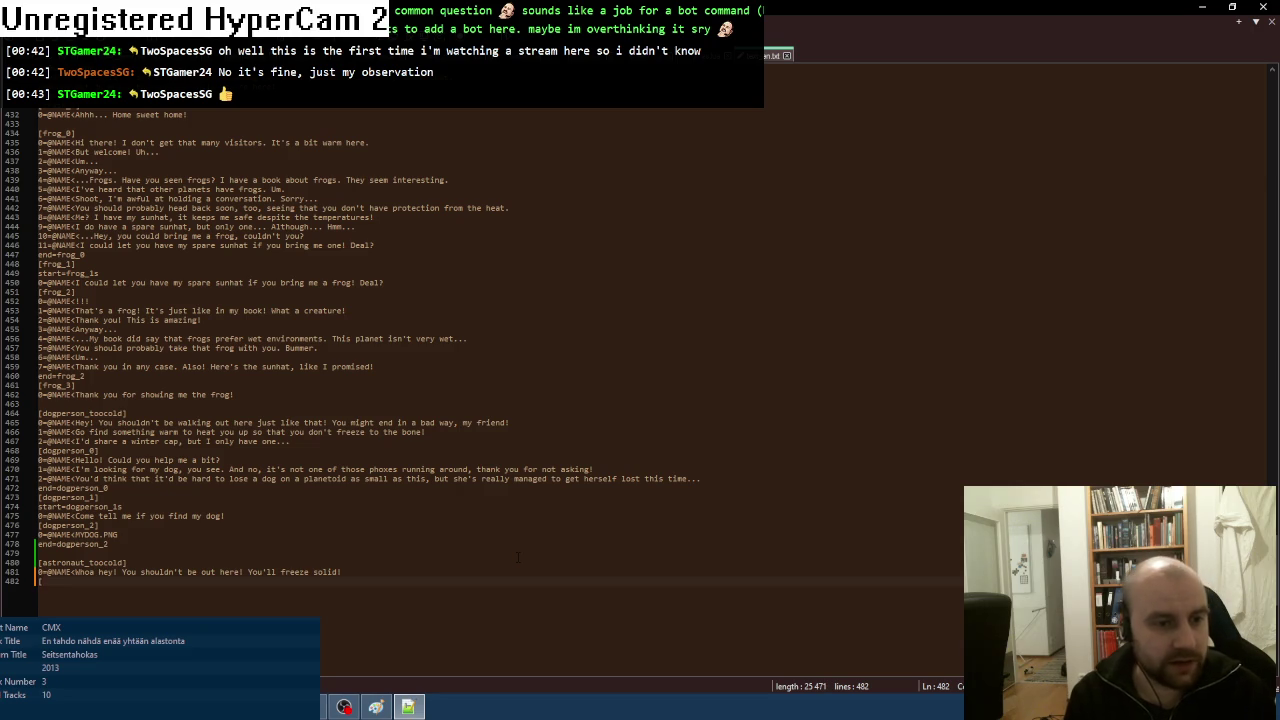
text(astr)
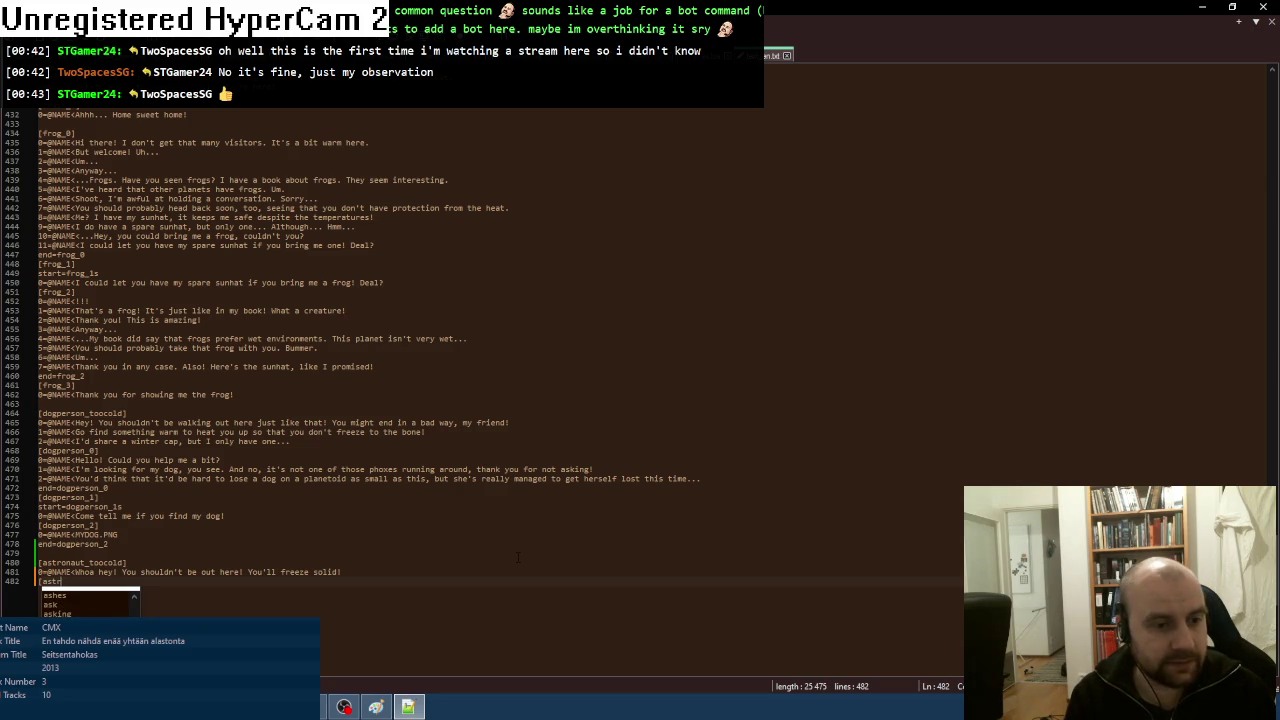
key(Return)
key(BackSpace)
key(BackSpace)
key(BackSpace)
text(0)
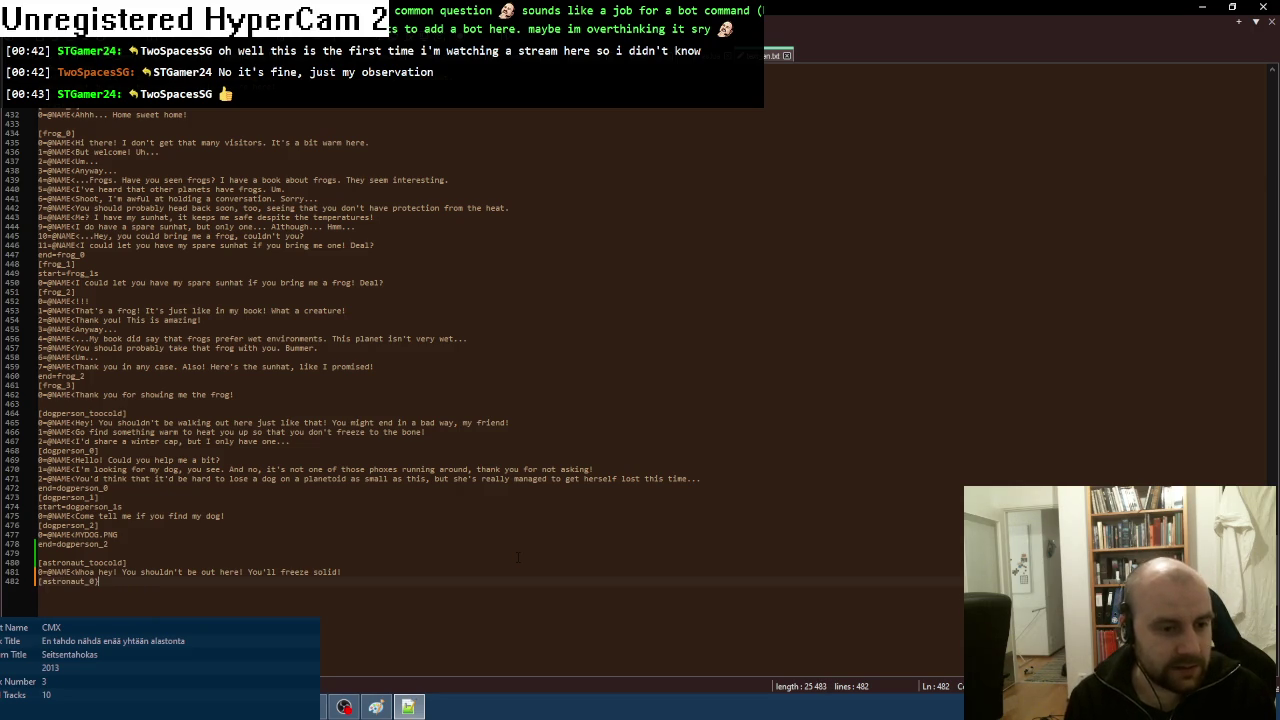
key(Return)
text(0=)
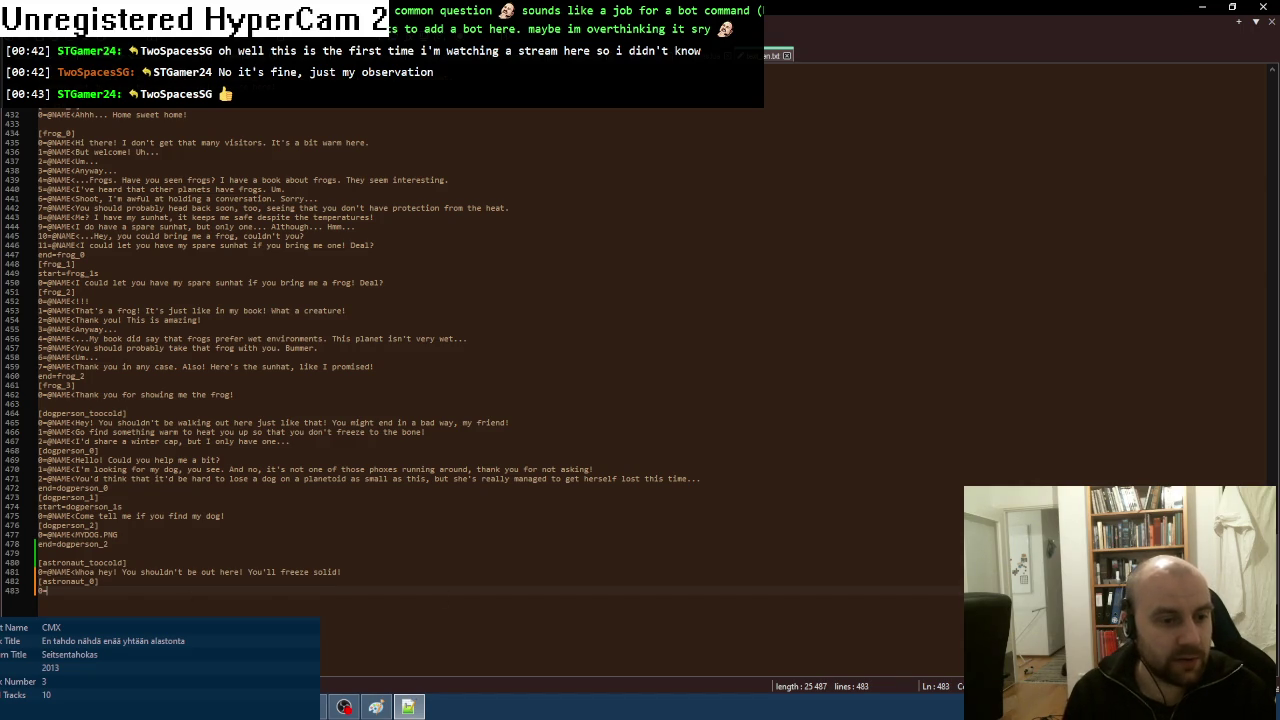
text(@NAME<)
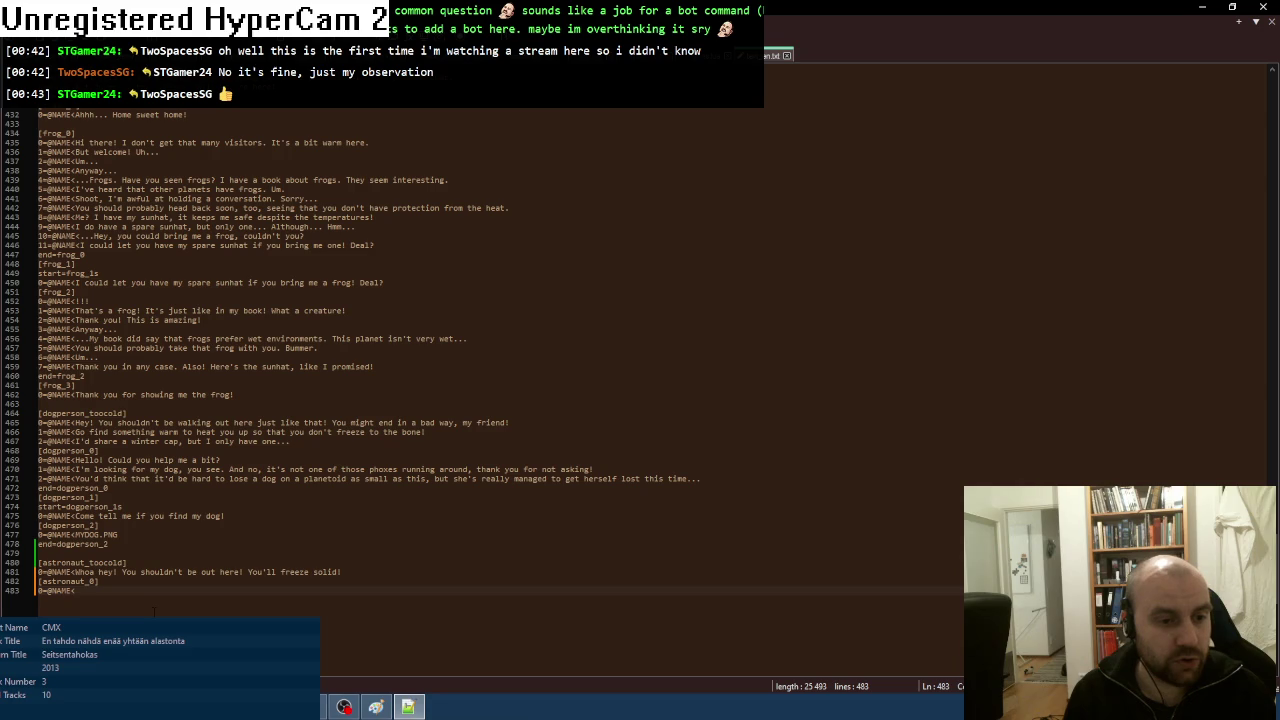
text(This pi)
text(ace is bea)
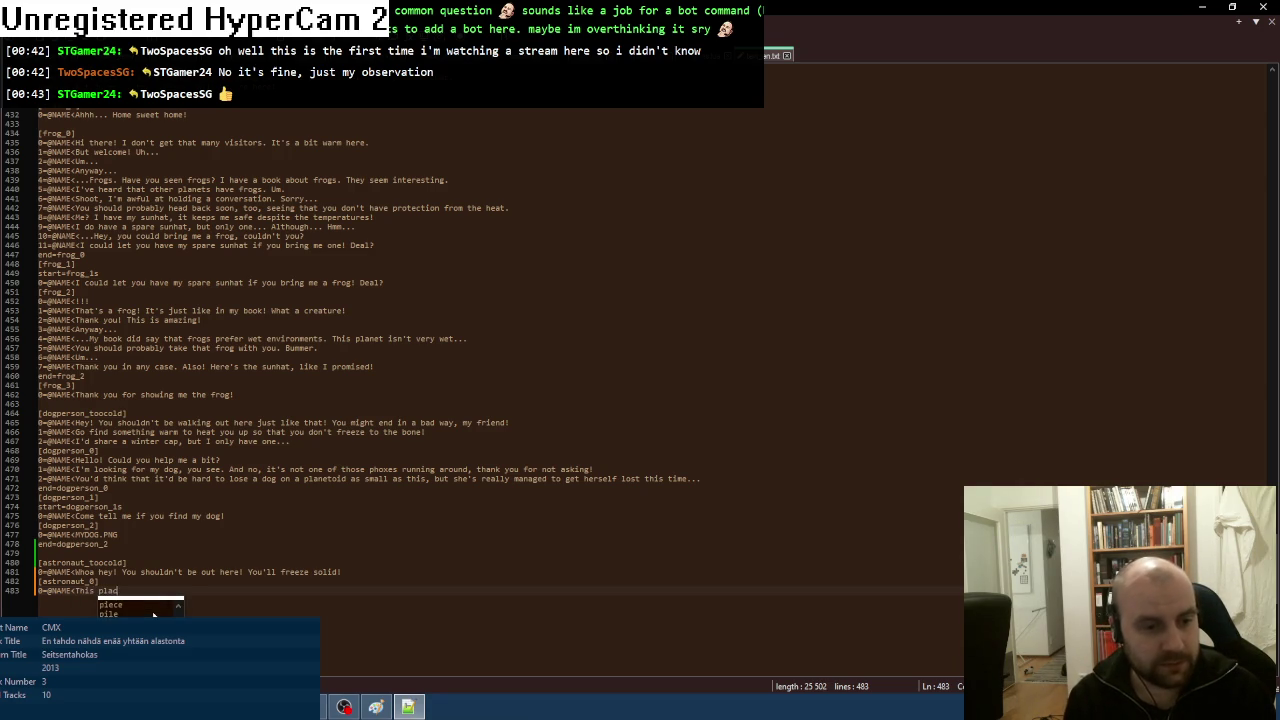
text(utiful )
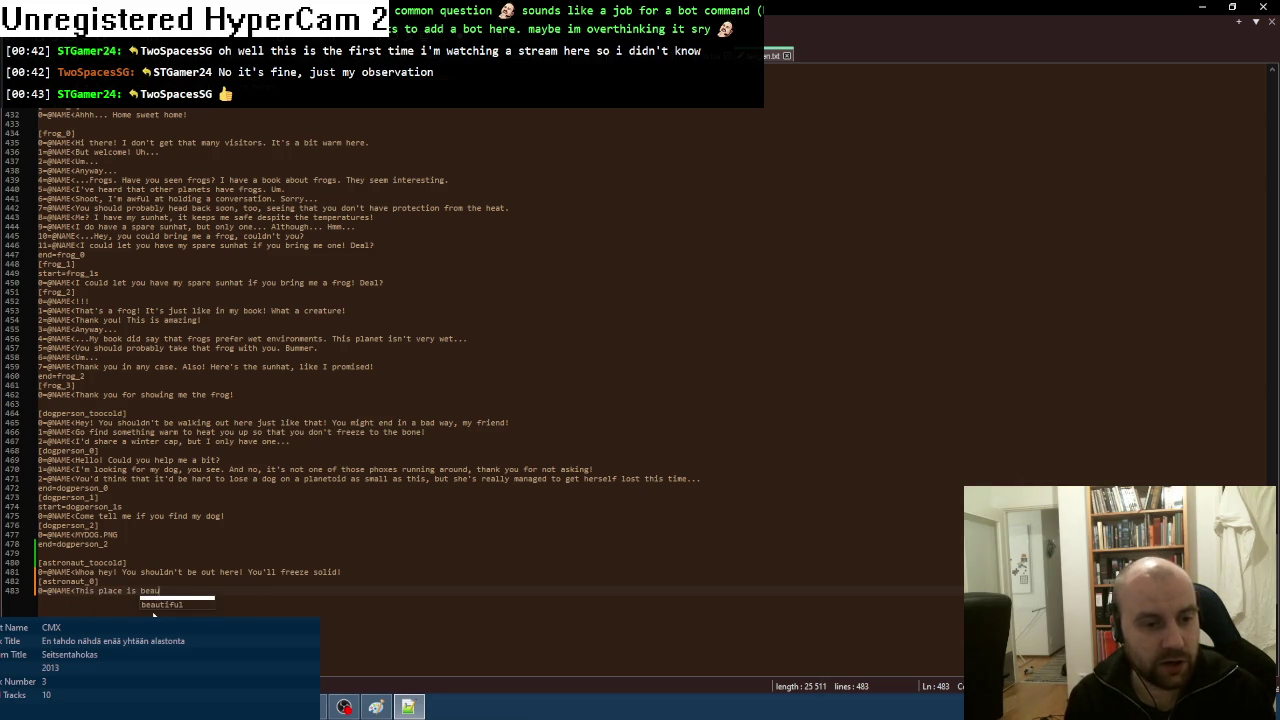
text(isn't it?)
Duplicate it as line 1 reading 'I love taking little strolls in my space suit and gaze at the stars'
key(ctrl+d)
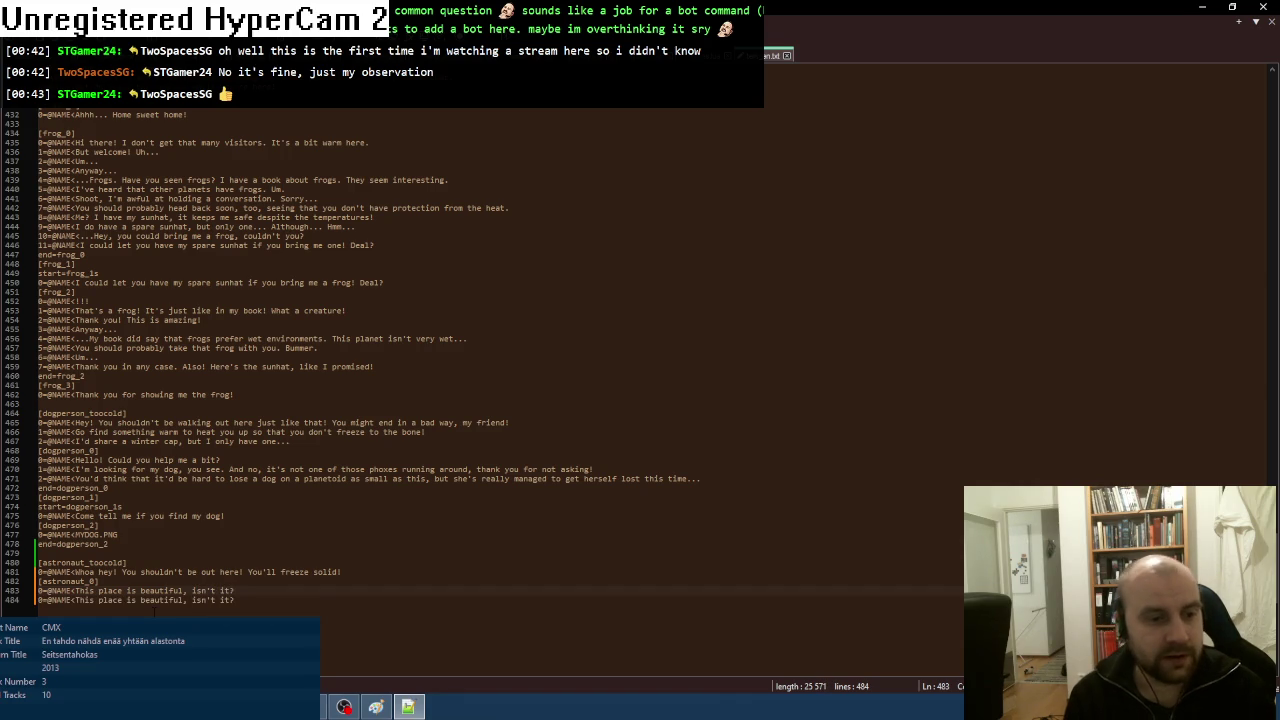
double_click(40, 600)
text(1)
drag(75, 600, 258, 600)
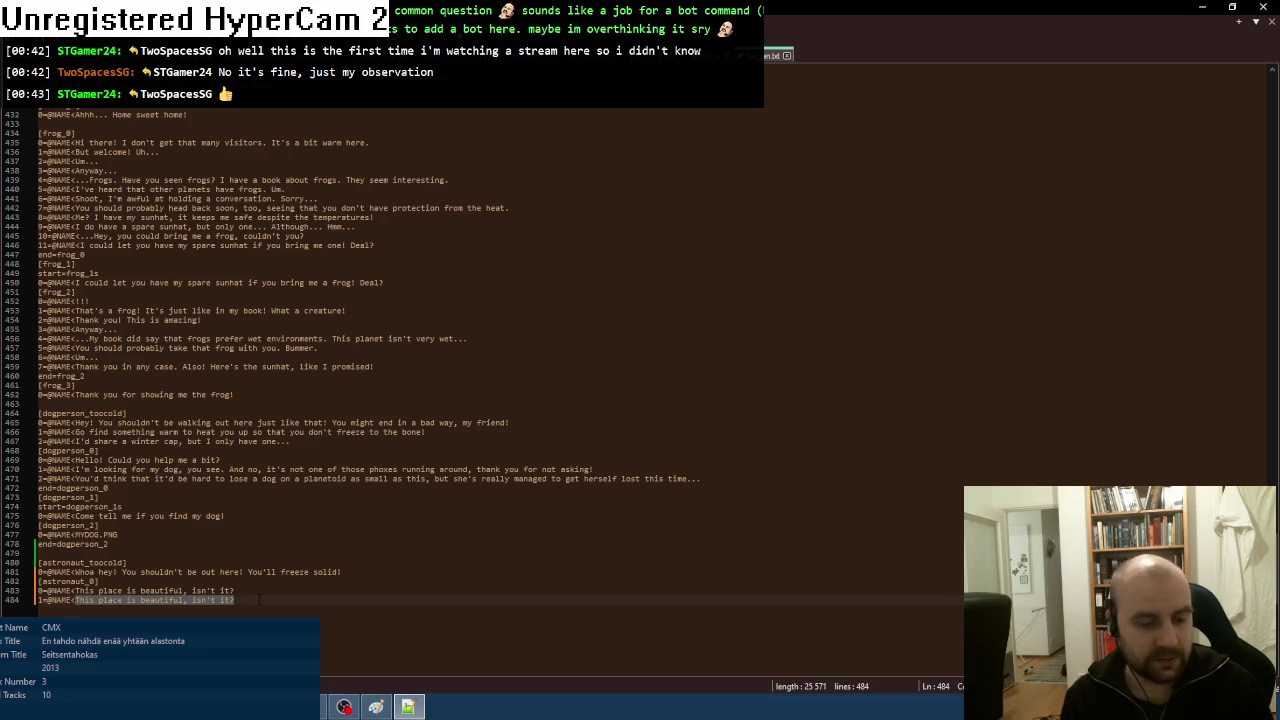
text(I lov)
text(e tak)
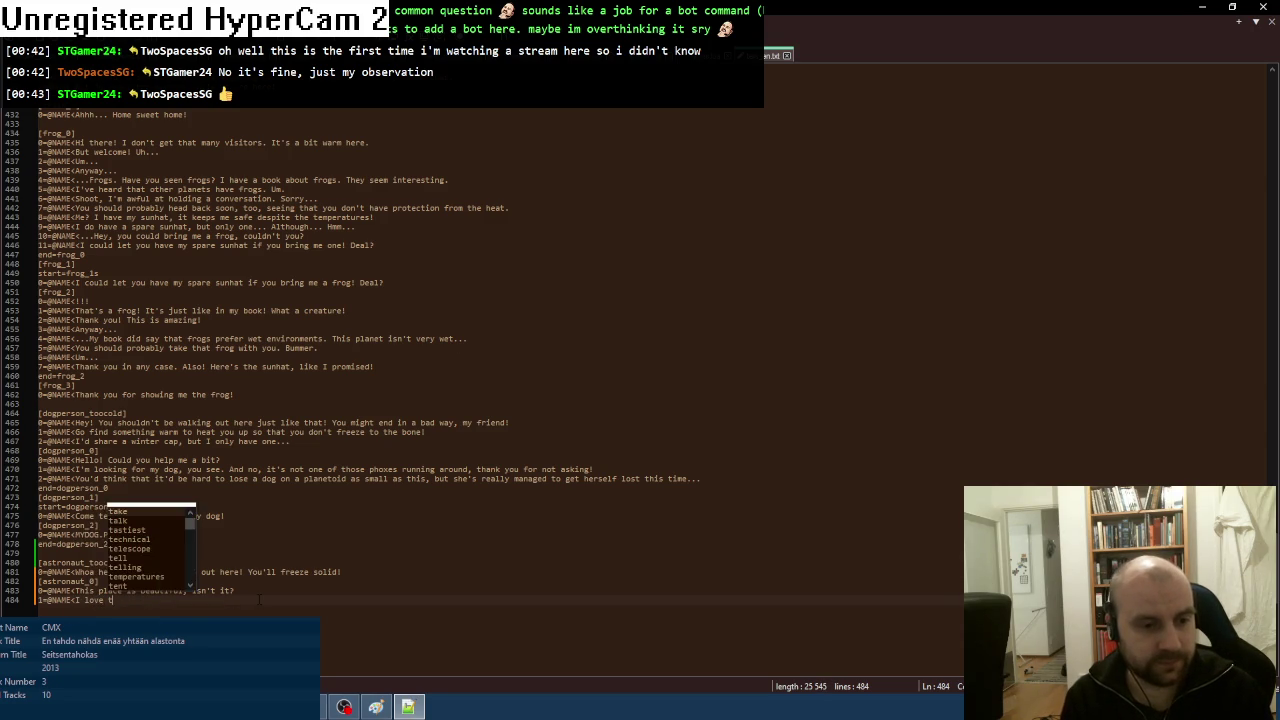
text(ing little strolls )
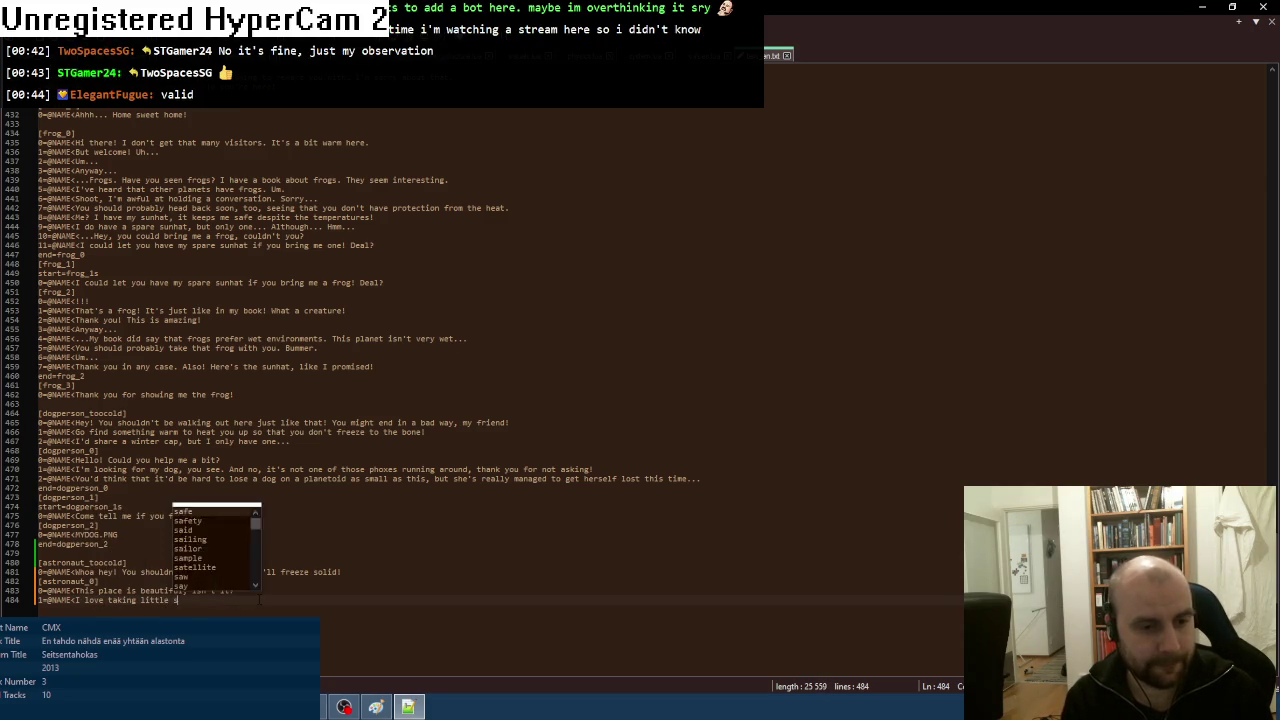
text(in my space su)
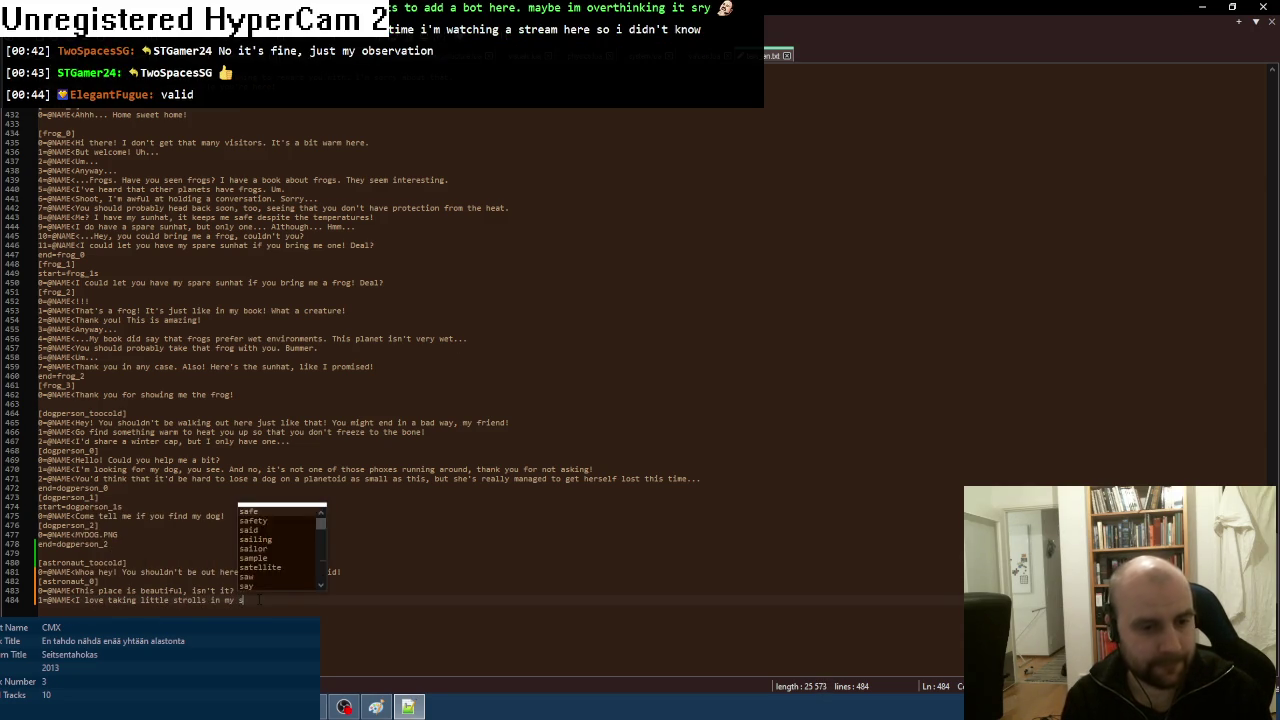
text(it and)
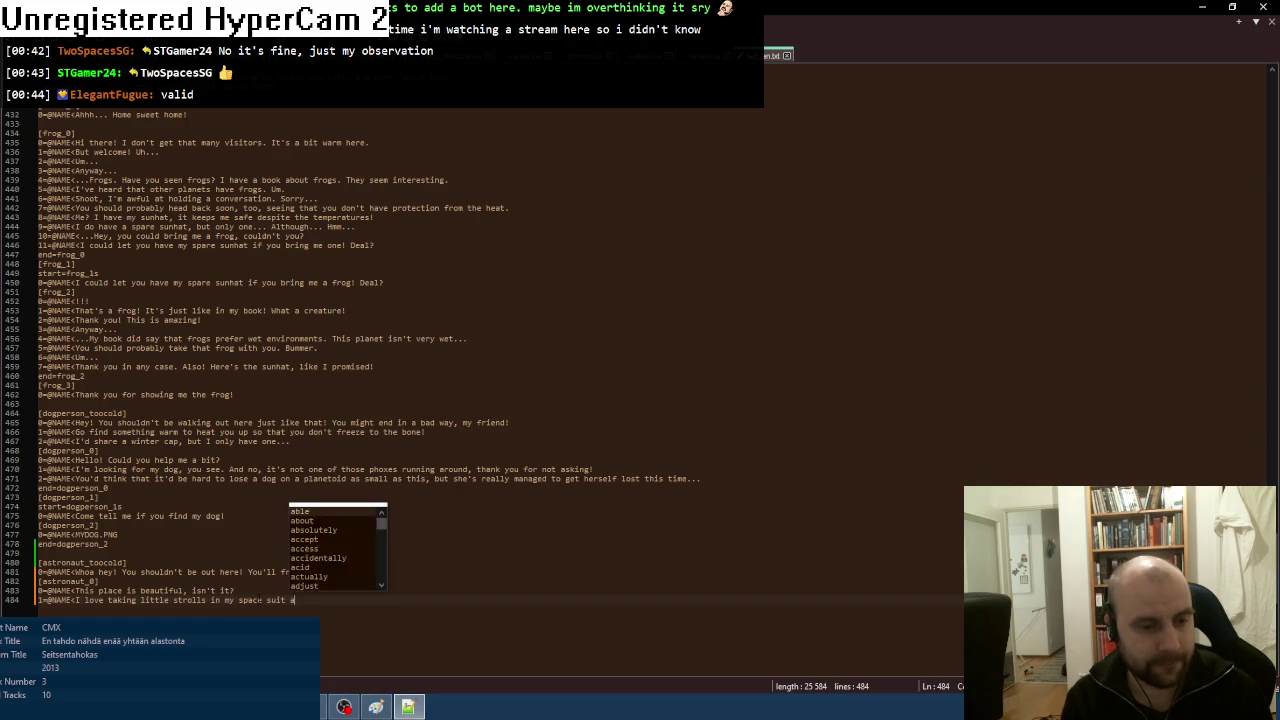
text( gaze at the stars...)
Add a duplicated line saying at night-time 'this place gets some gorgeous starshowers, too!'
key(ctrl+d)
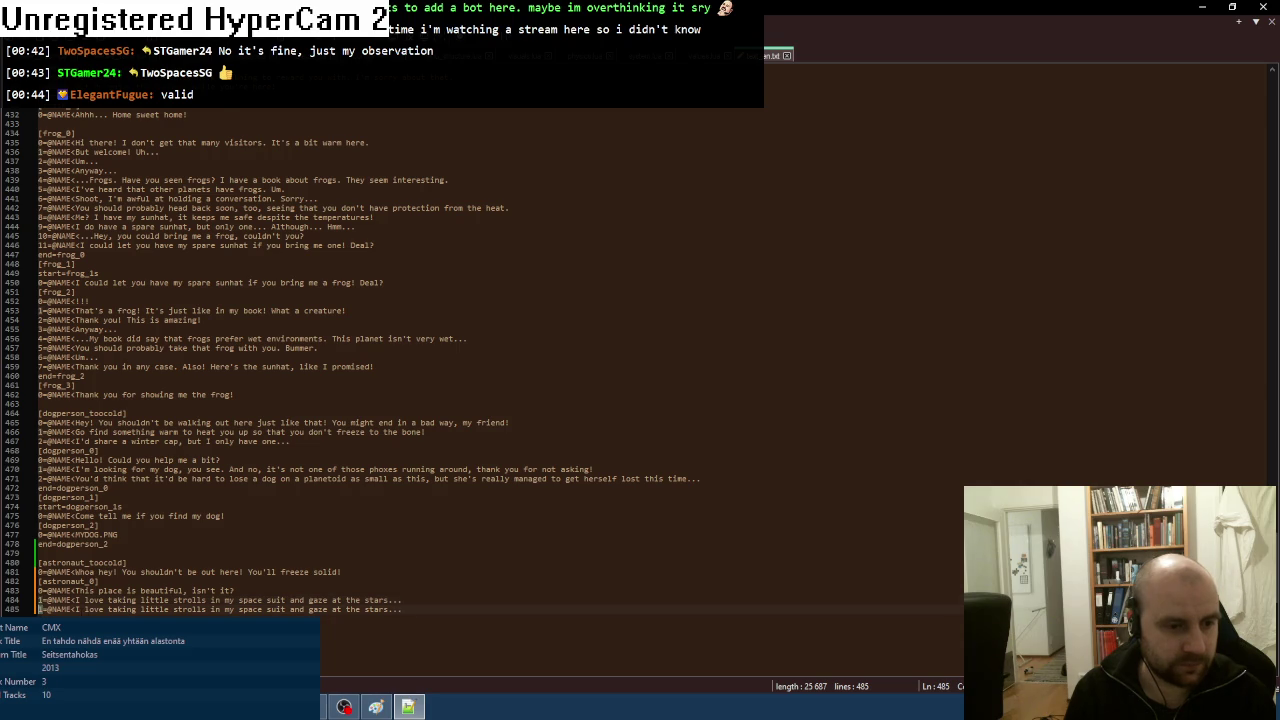
drag(75, 609, 449, 625)
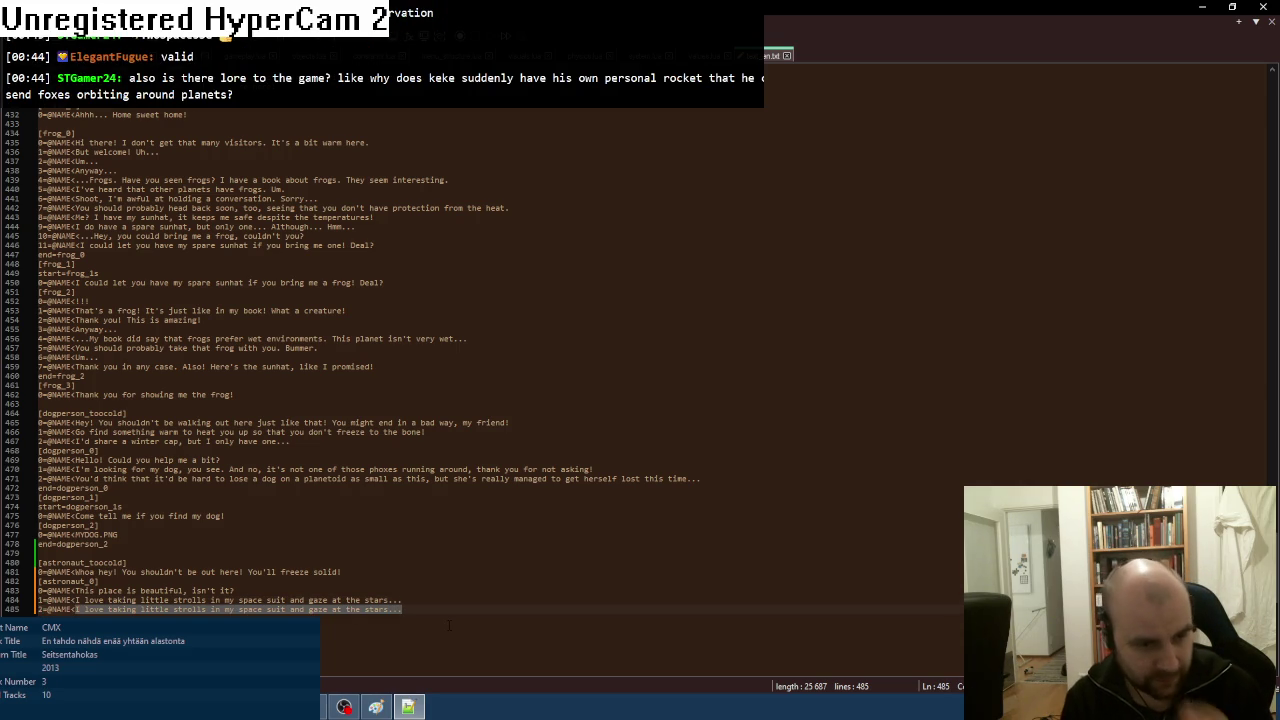
text(Durin)
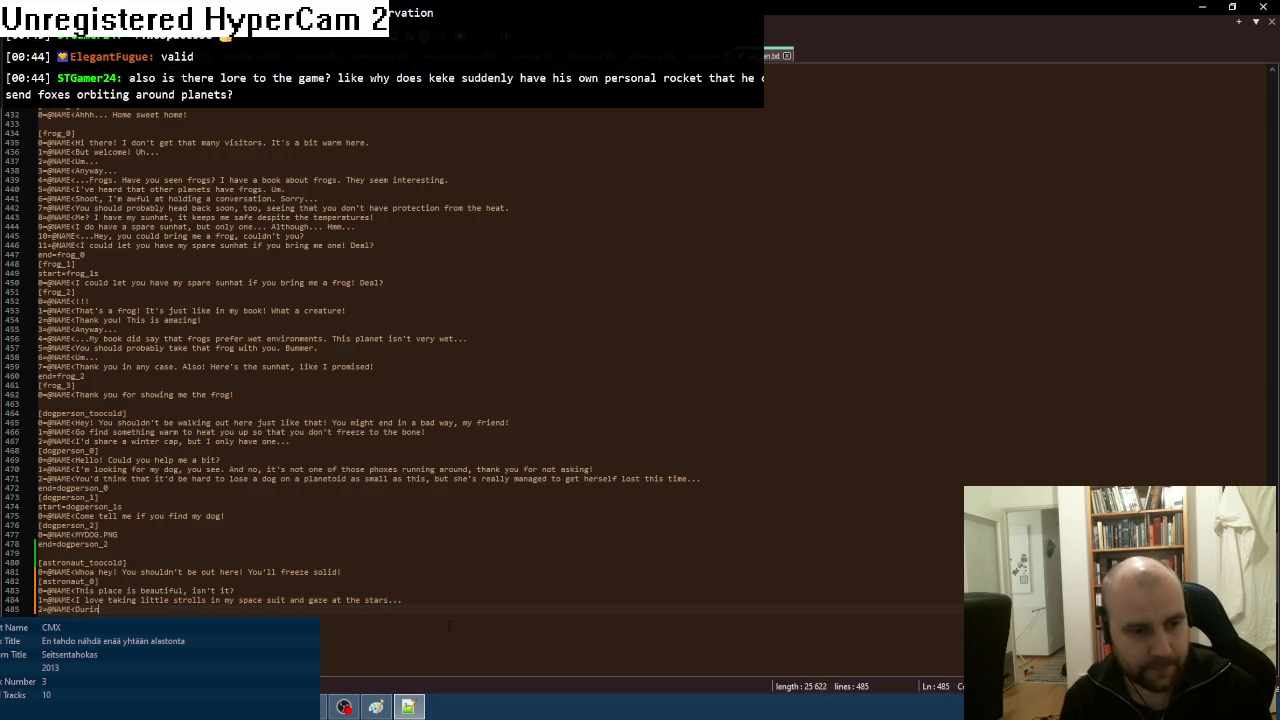
text(g the)
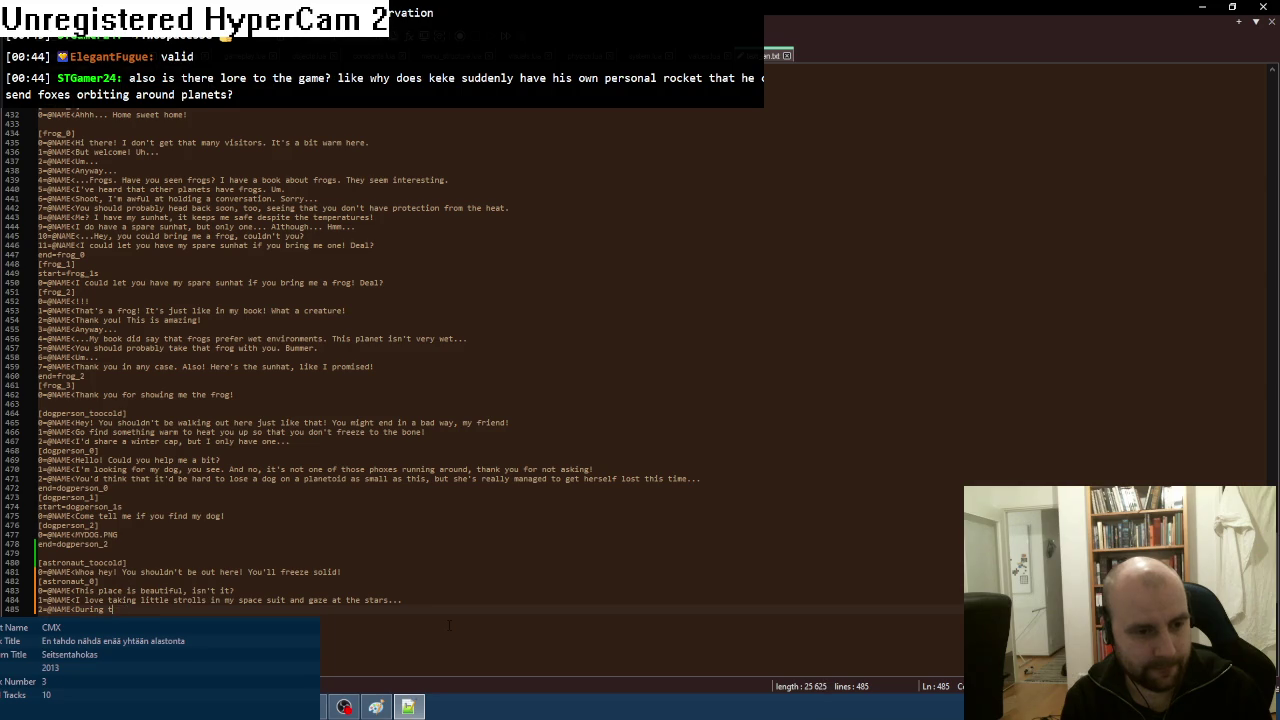
key(BackSpace)
text(night-time you can see)
key(BackSpace)
key(BackSpace)
key(BackSpace)
text(this place)
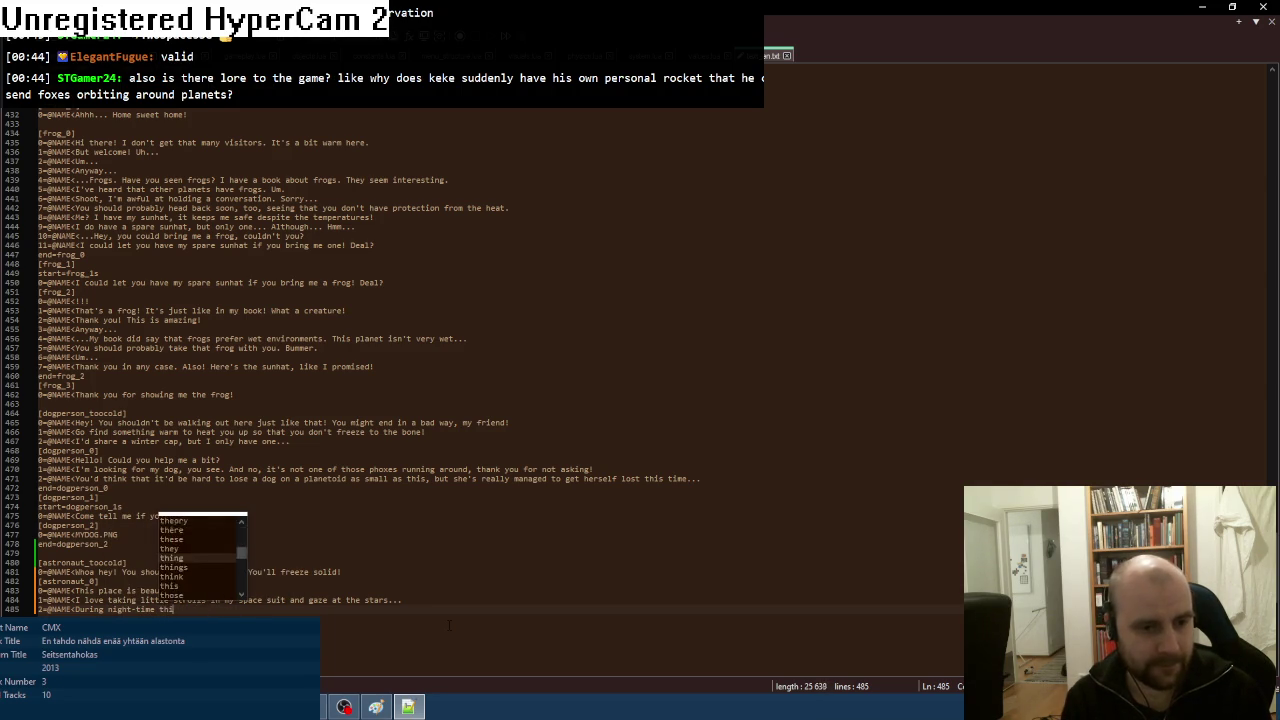
text( gets some gorgeou)
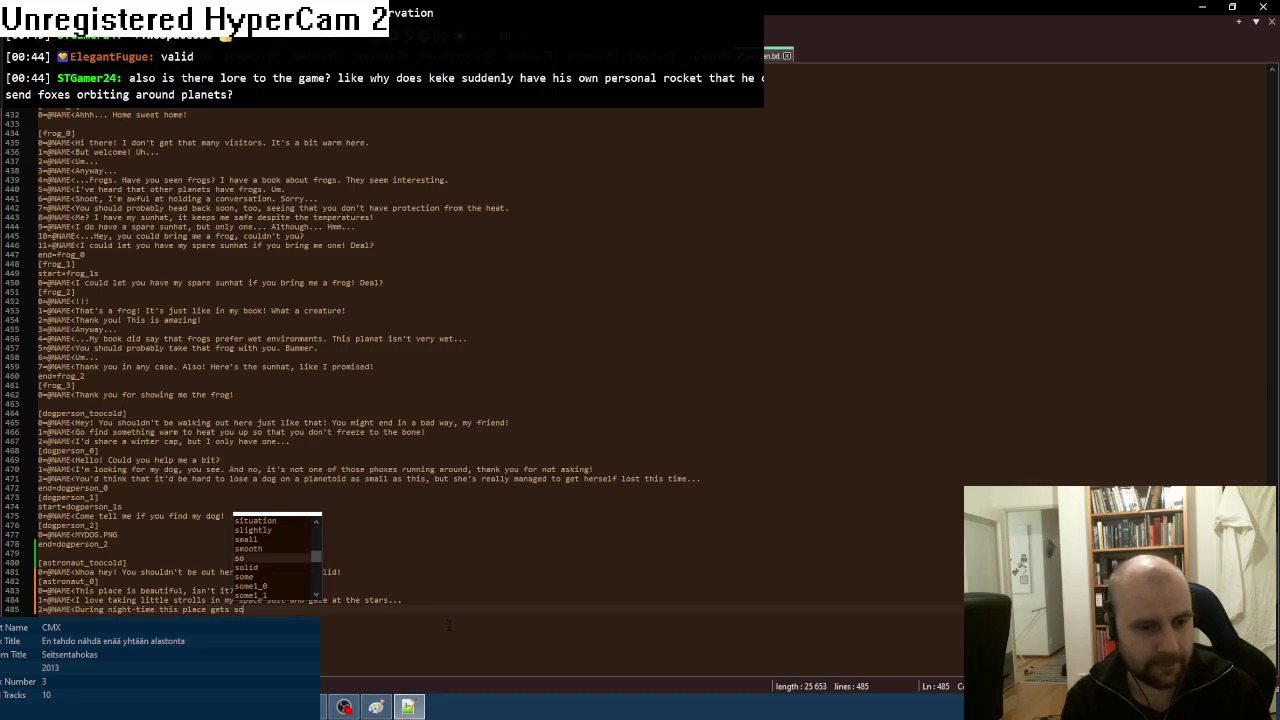
text(s s)
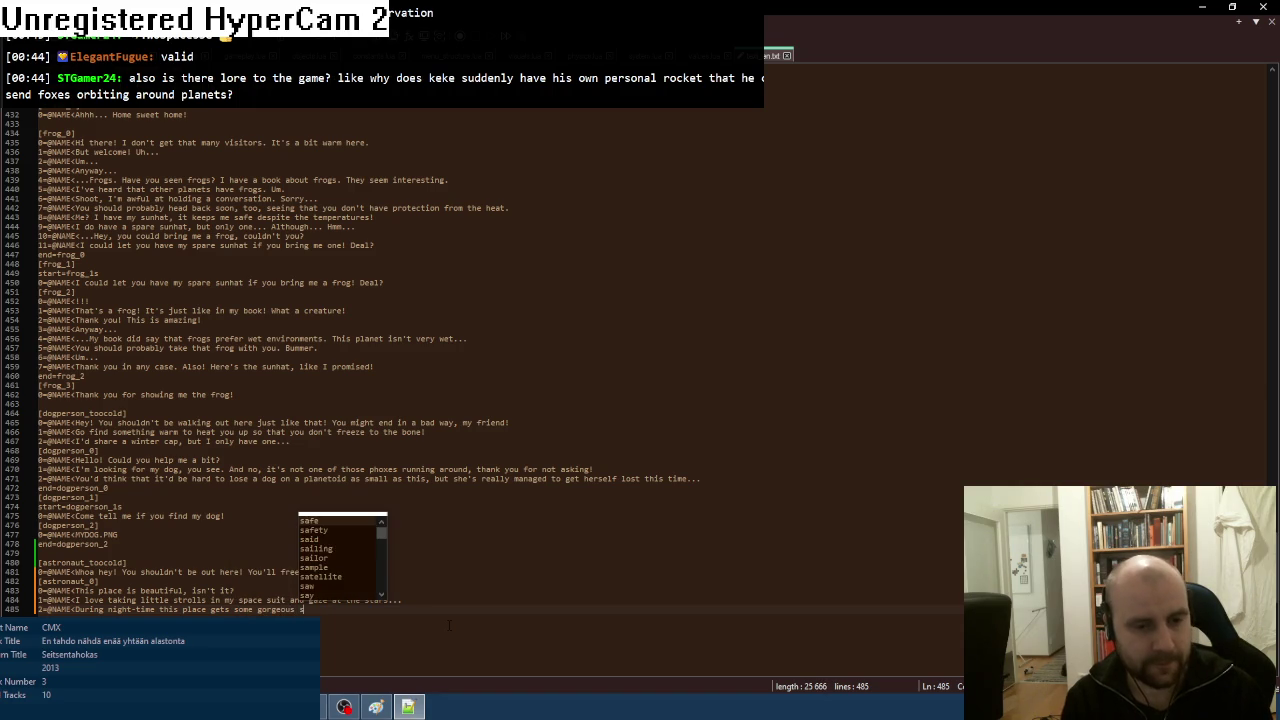
text(tarshowers, )
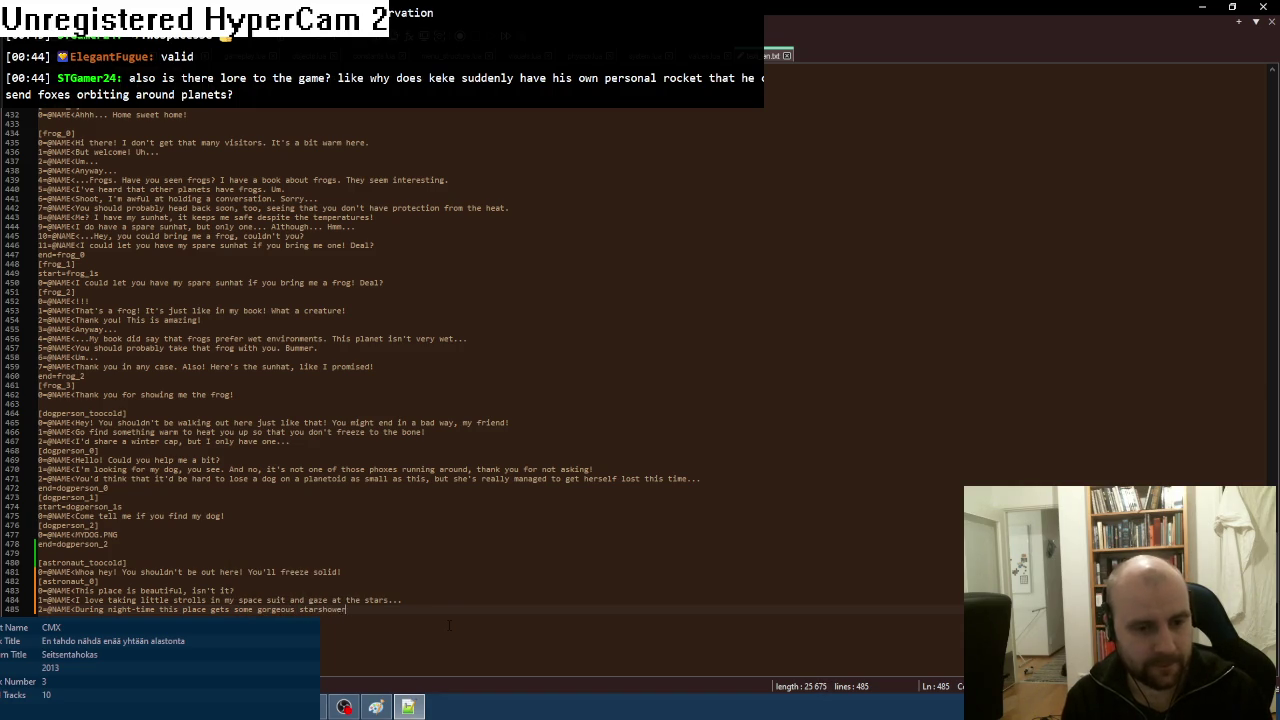
text(too!)
Add another line asking about rockets and saying they 'make for nice decoration'
key(ctrl+d)
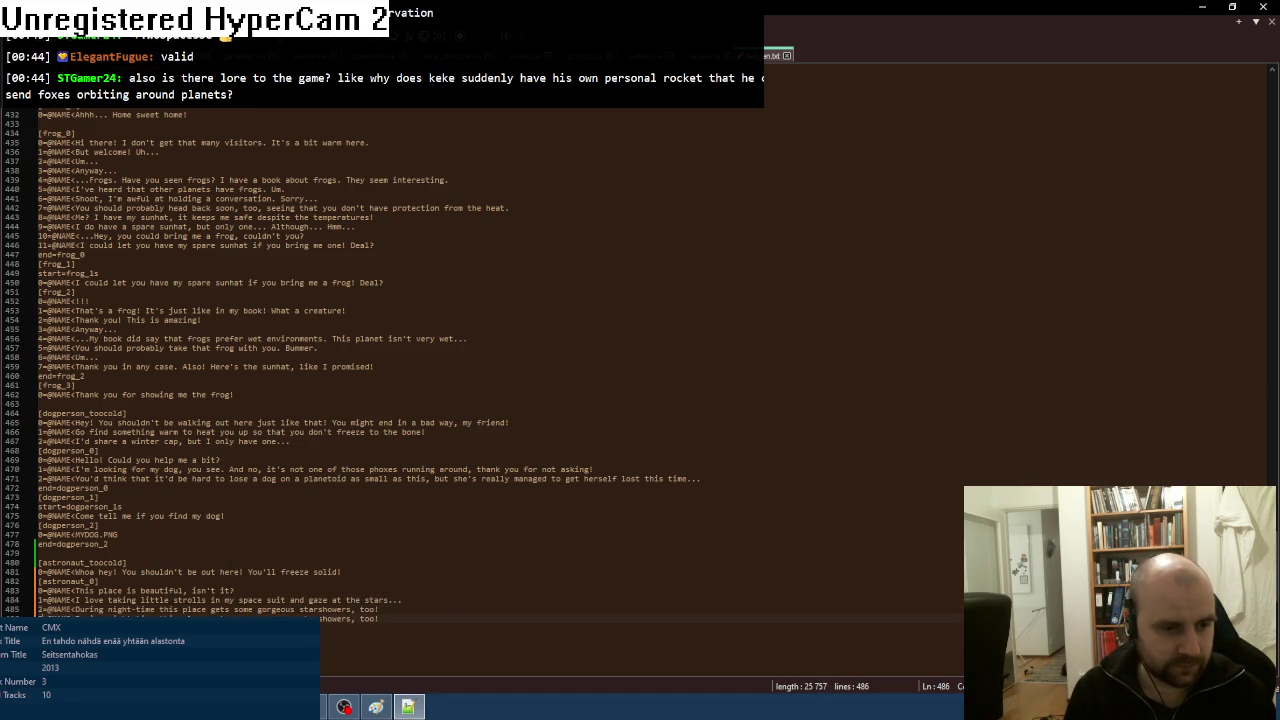
drag(84, 618, 428, 622)
text(Wow!)
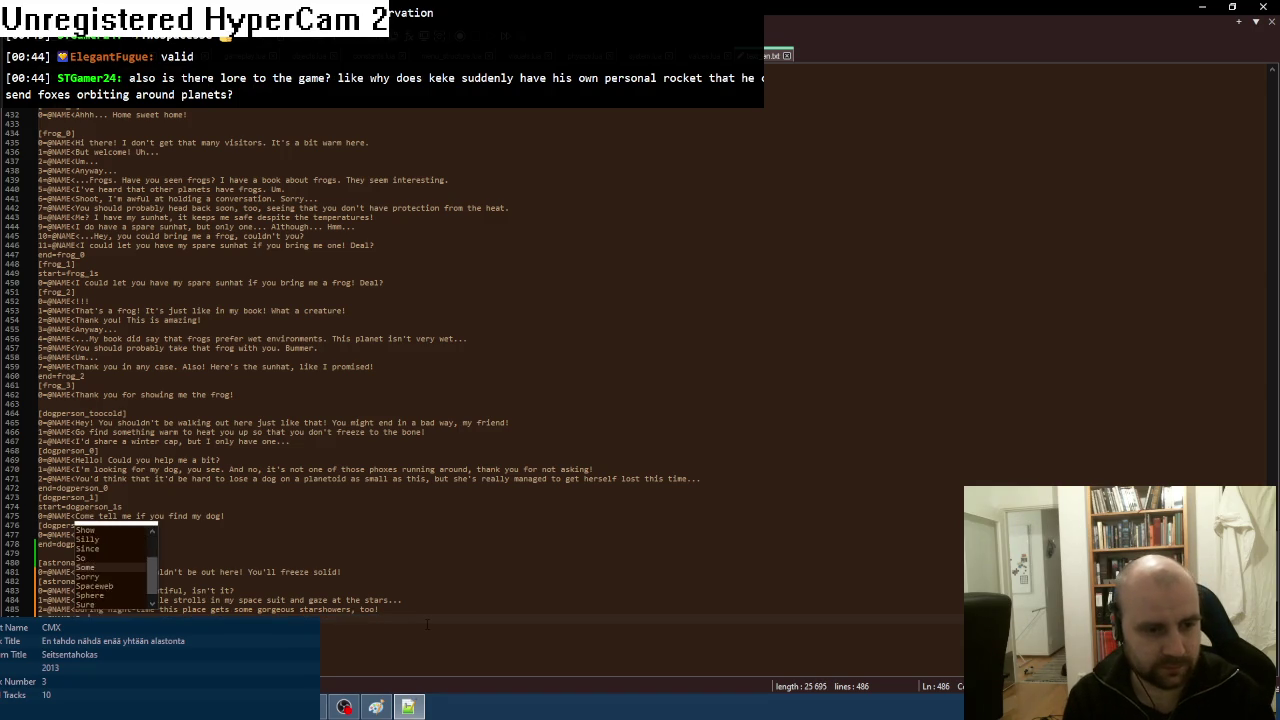
text(Have you ev)
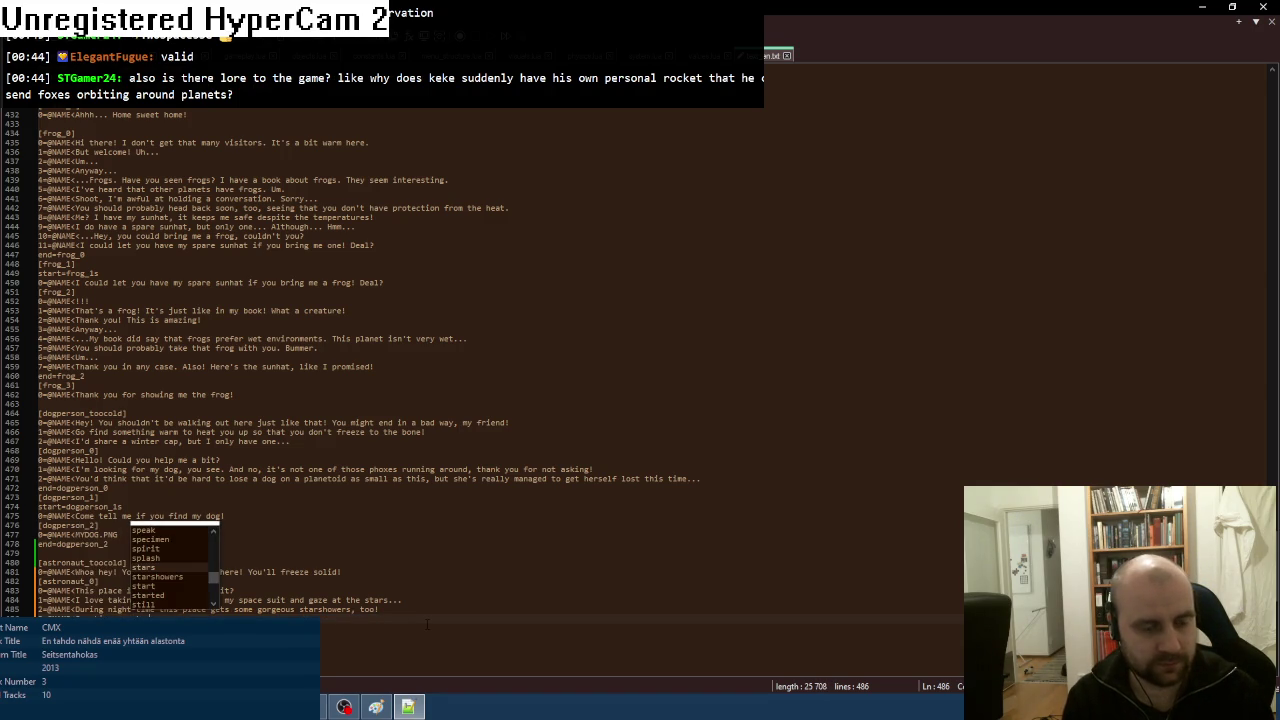
text(ver seen a r)
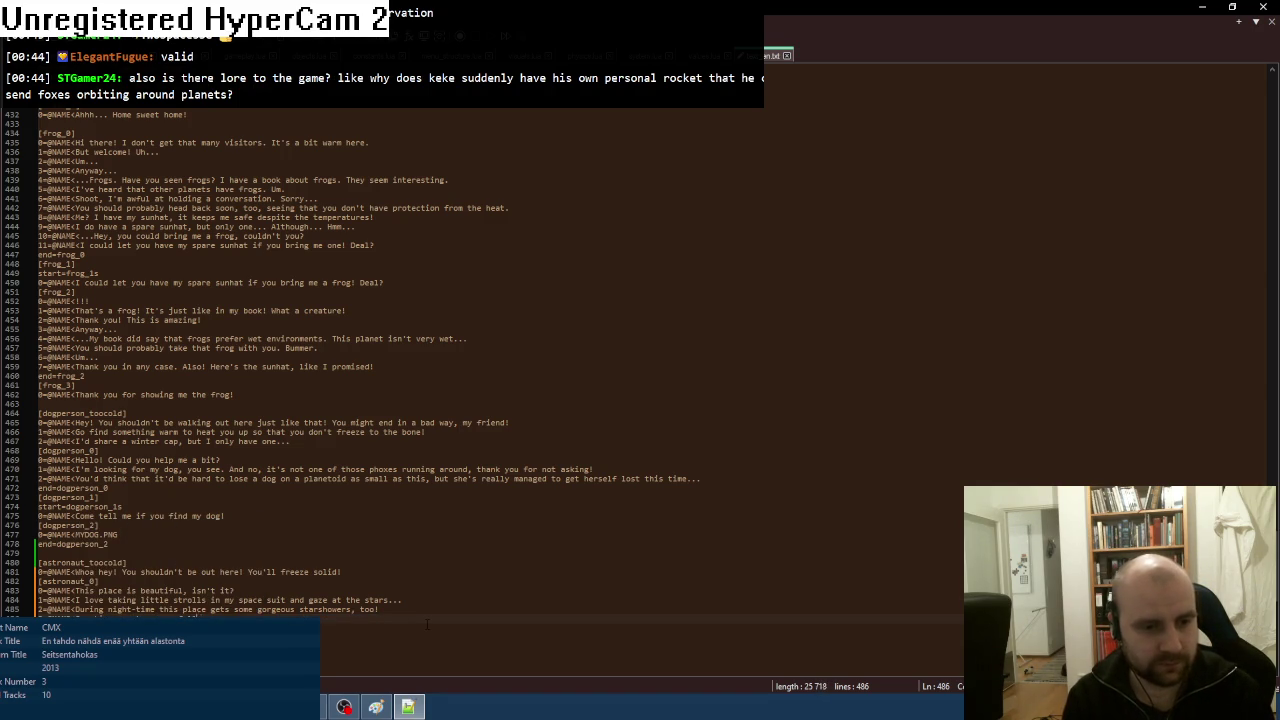
text(ocket? )
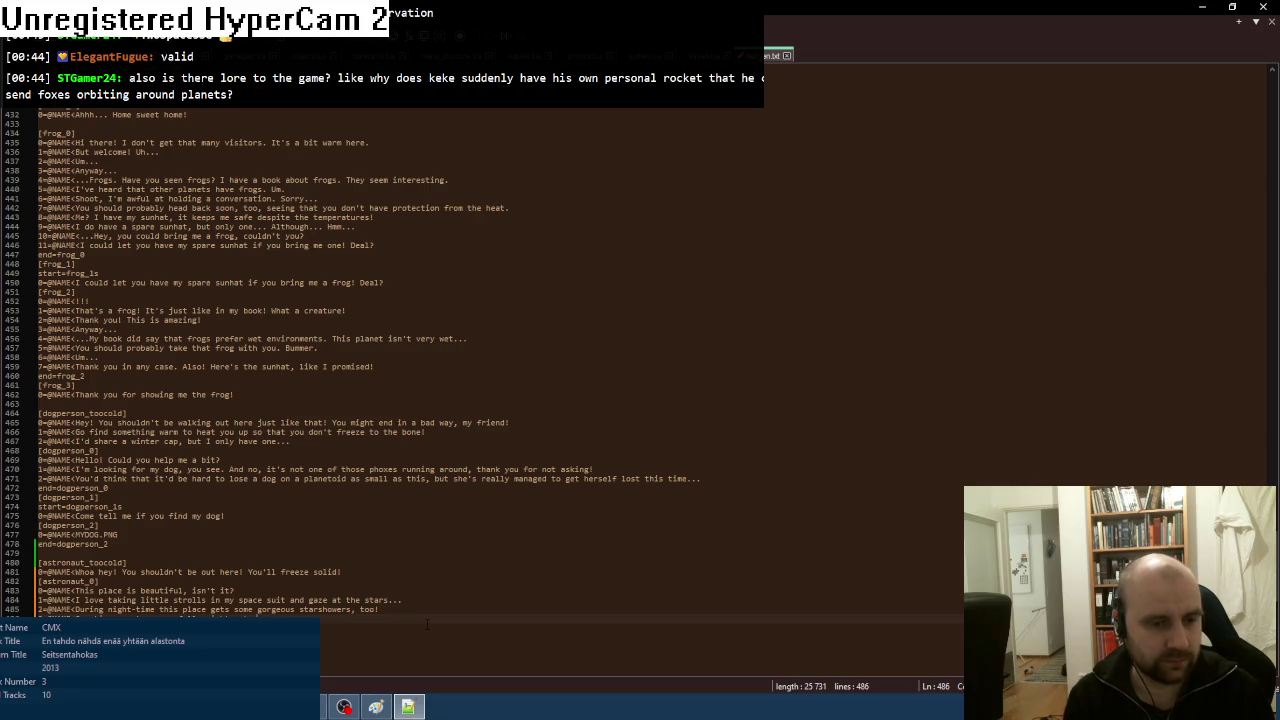
text(I'd love)
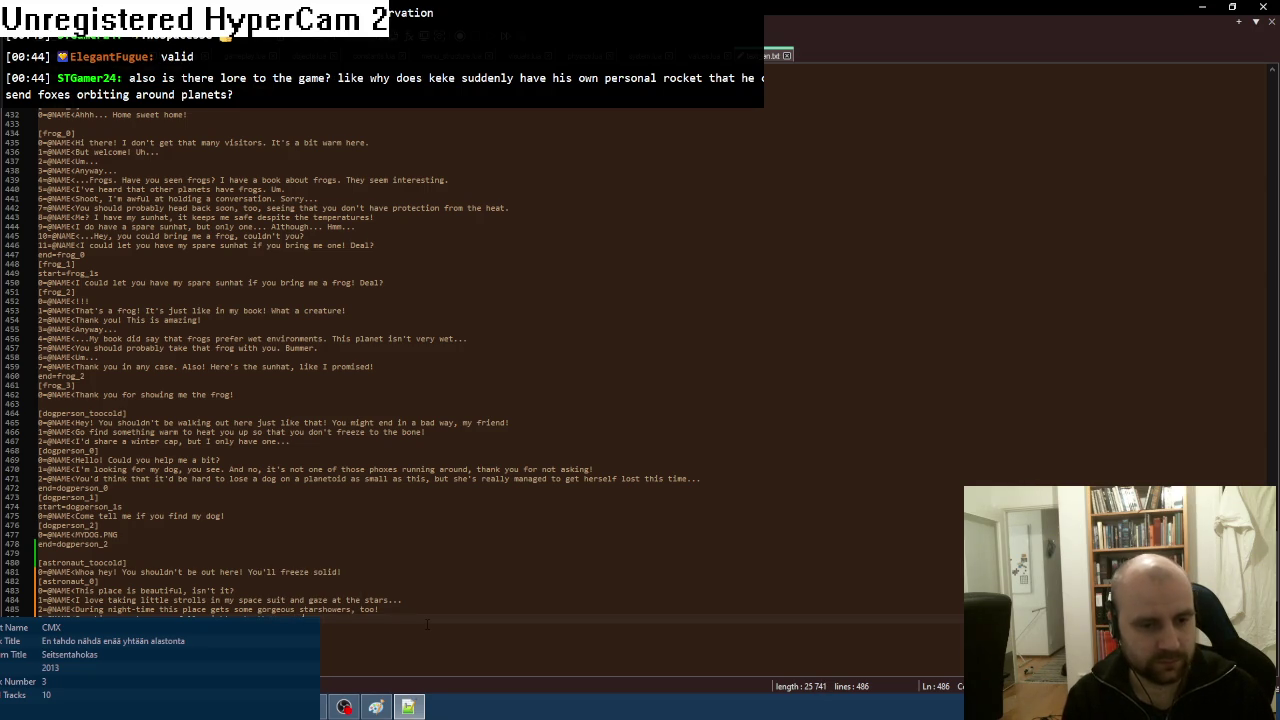
text( I)
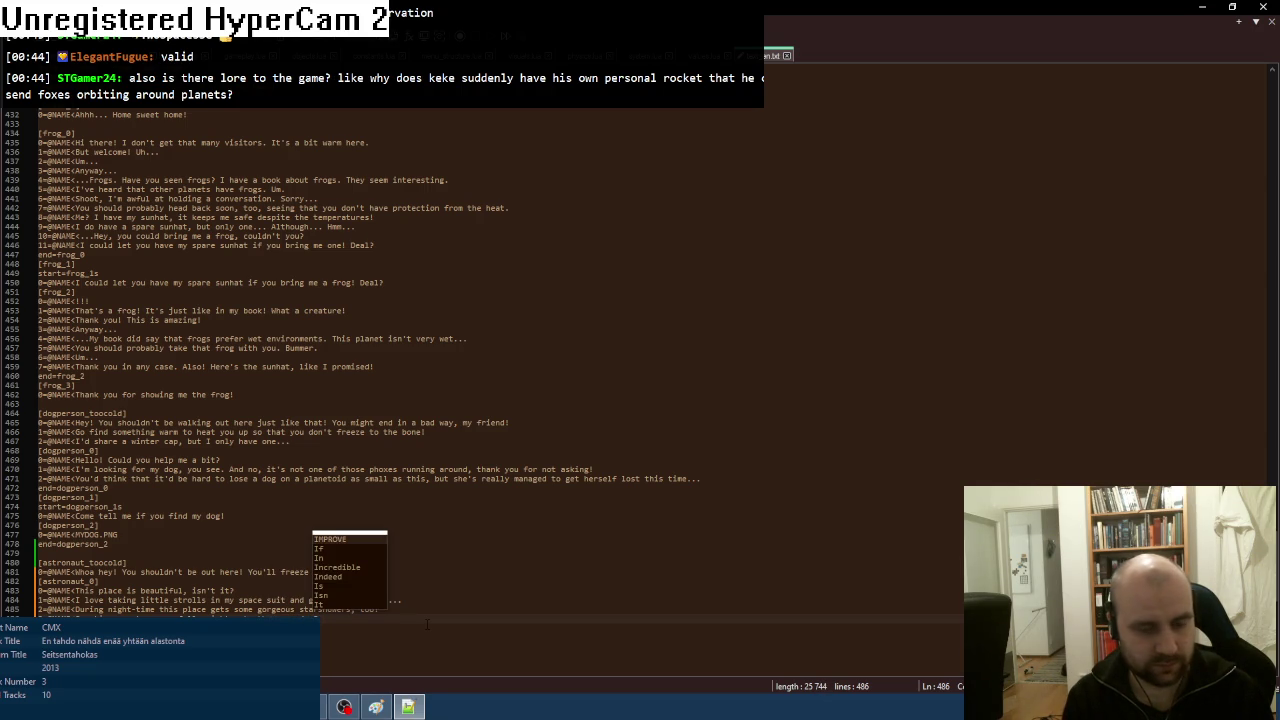
text(f they make )
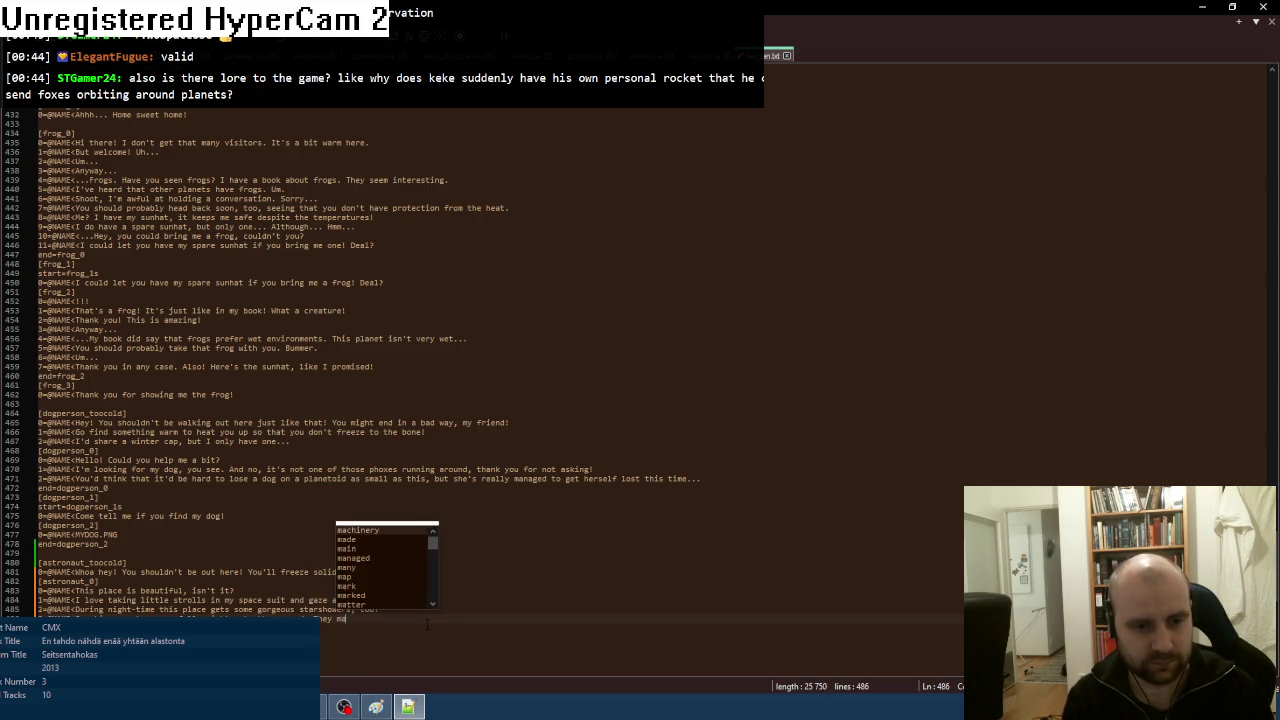
text(for nice dec)
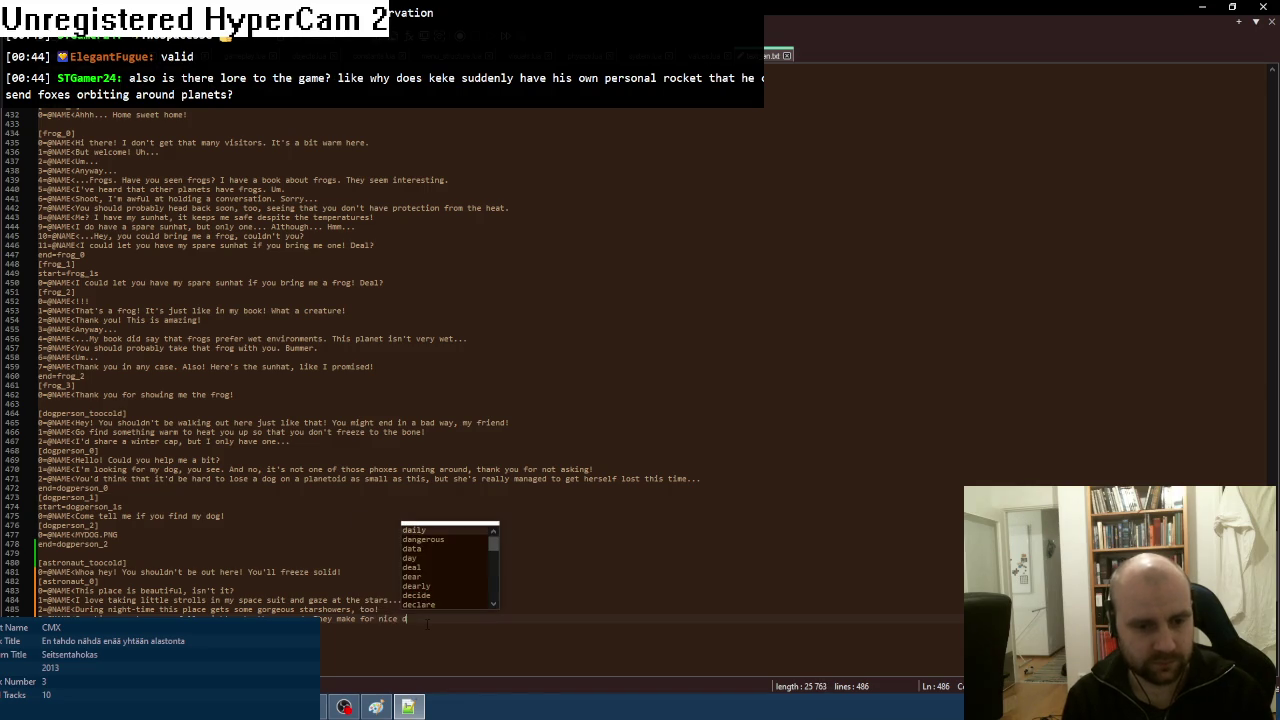
text(oration!)
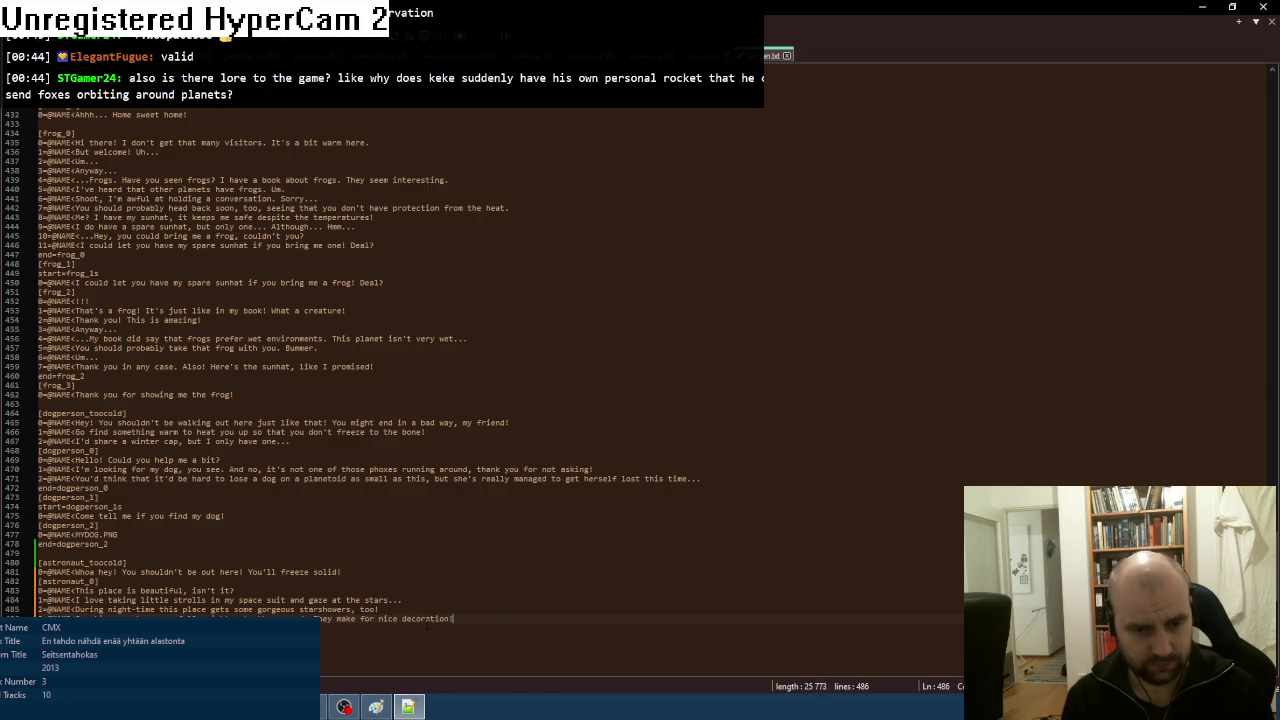
key(alt+Tab)
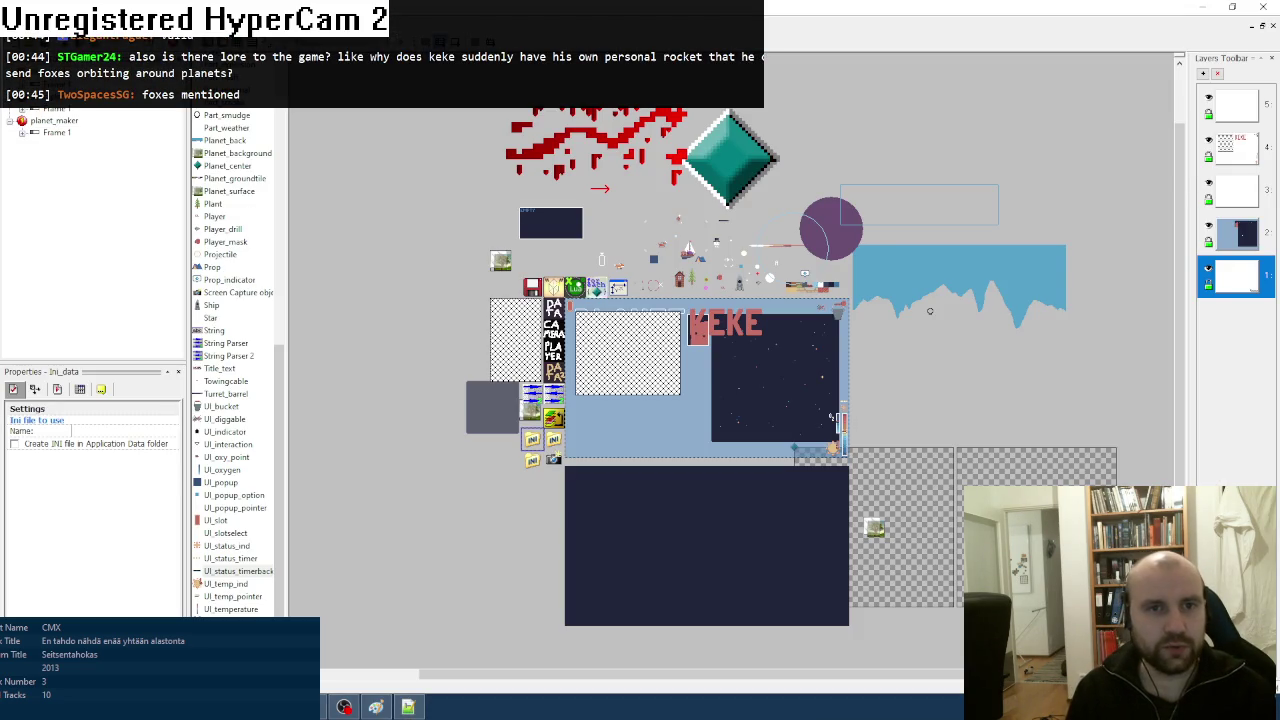
Launch a Planet Keke test run and open then close the rocket menu
key(Return)
key(Return)
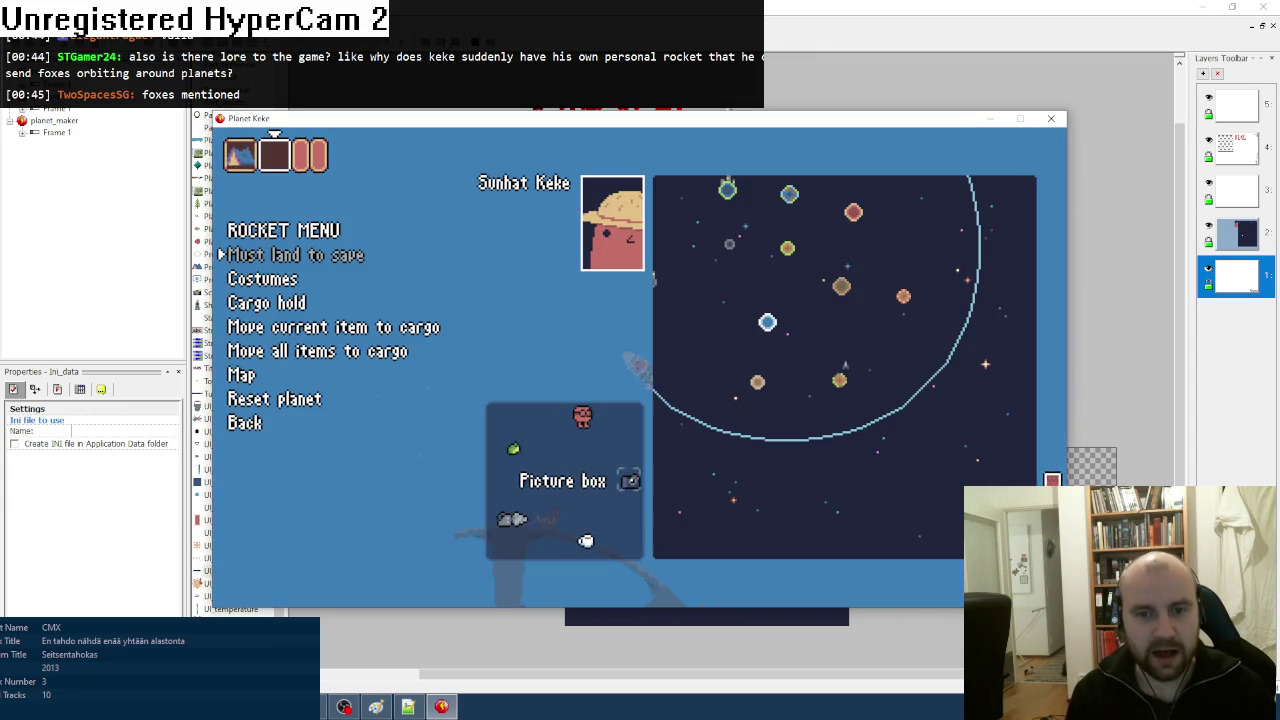
key(Return)
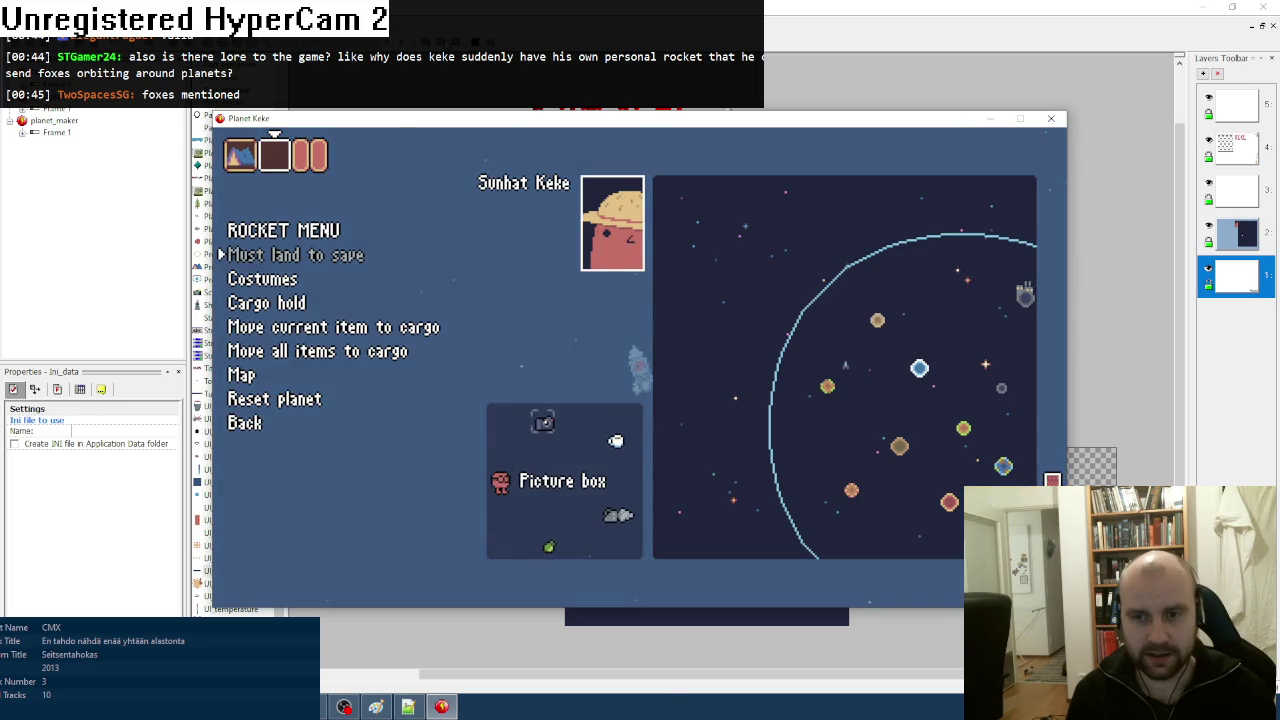
key(Escape)
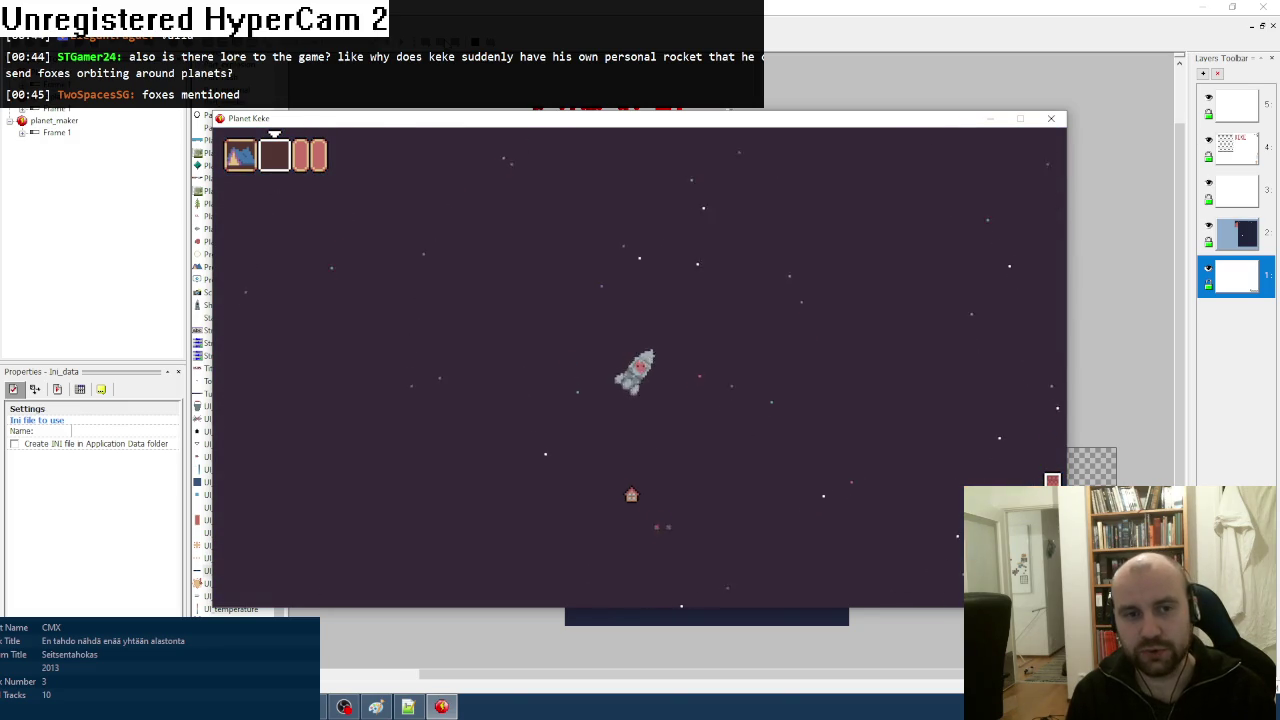
Steer and thrust the rocket to land on the planet, then bring up the F1 debug menu
key(Left)
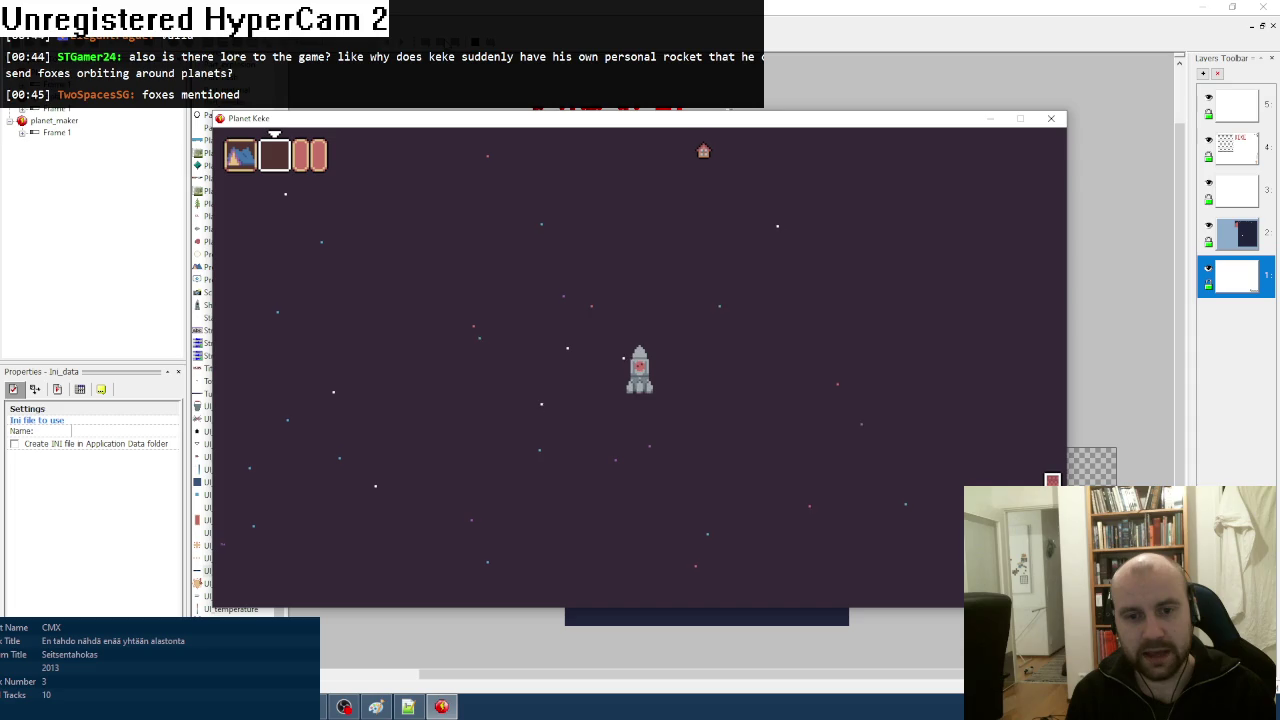
key(Up)
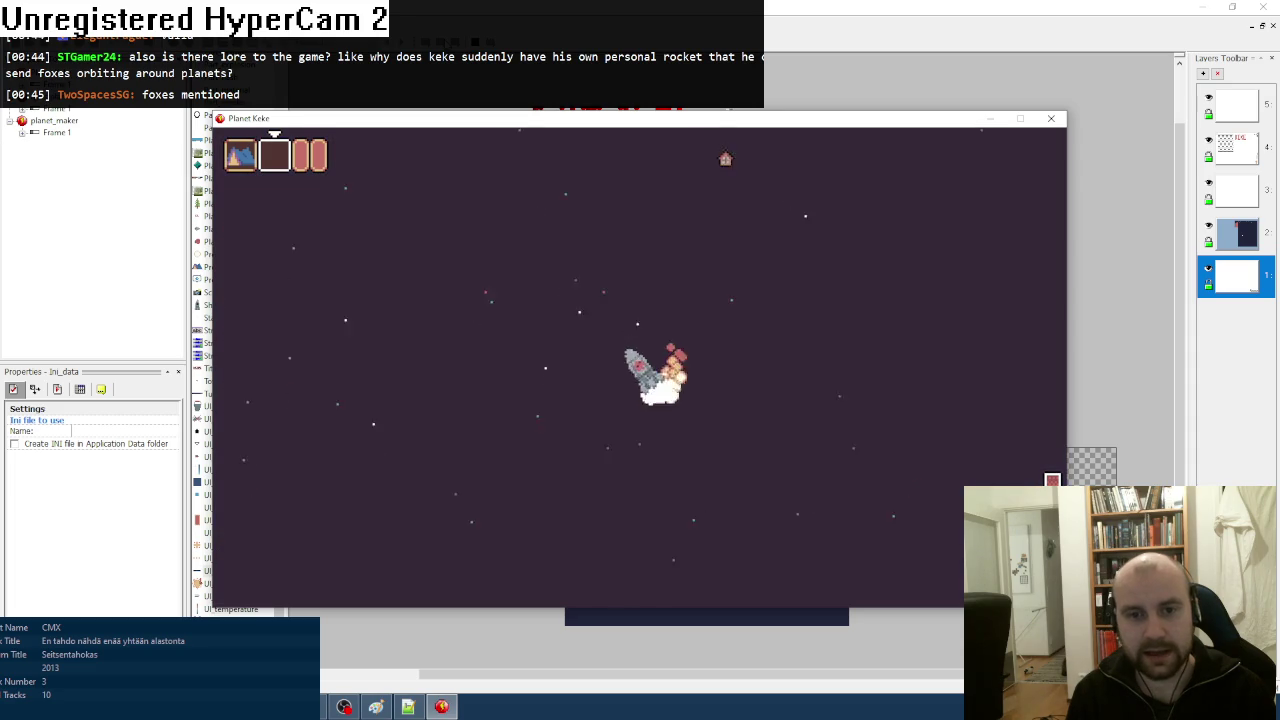
key(Right)
key(Left)
key(Up)
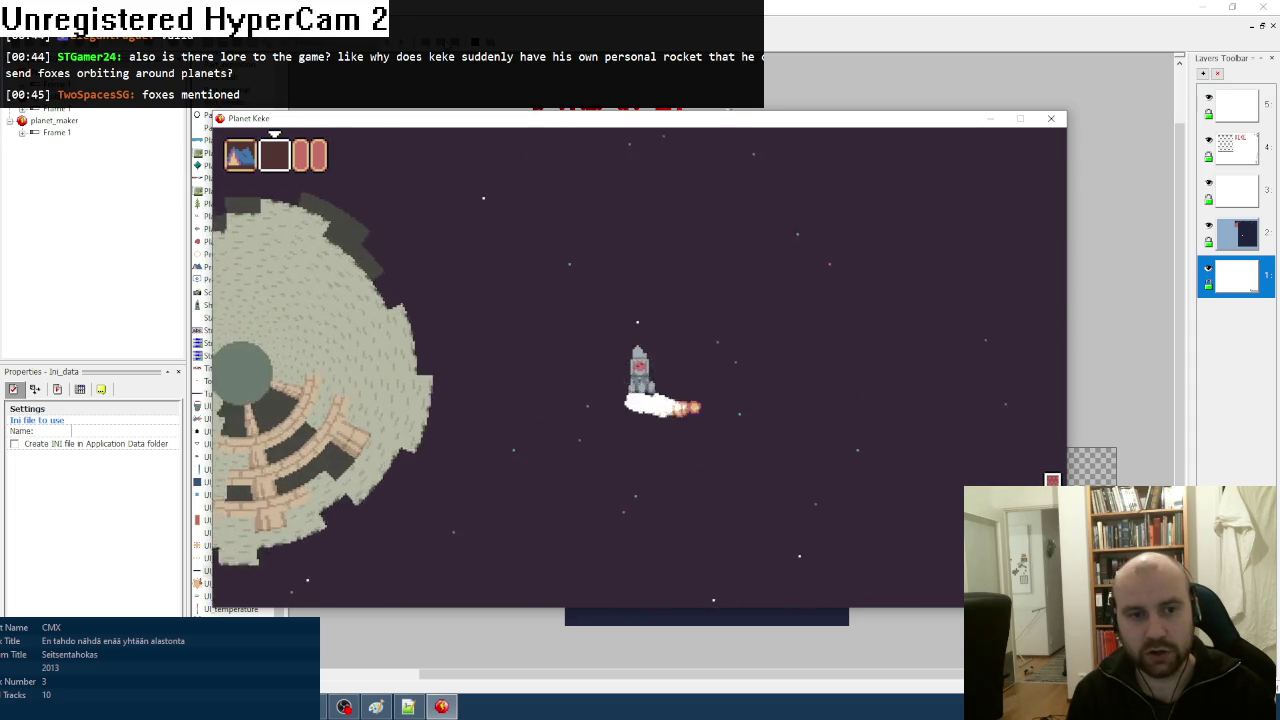
key(Right)
key(Up)
key(Left)
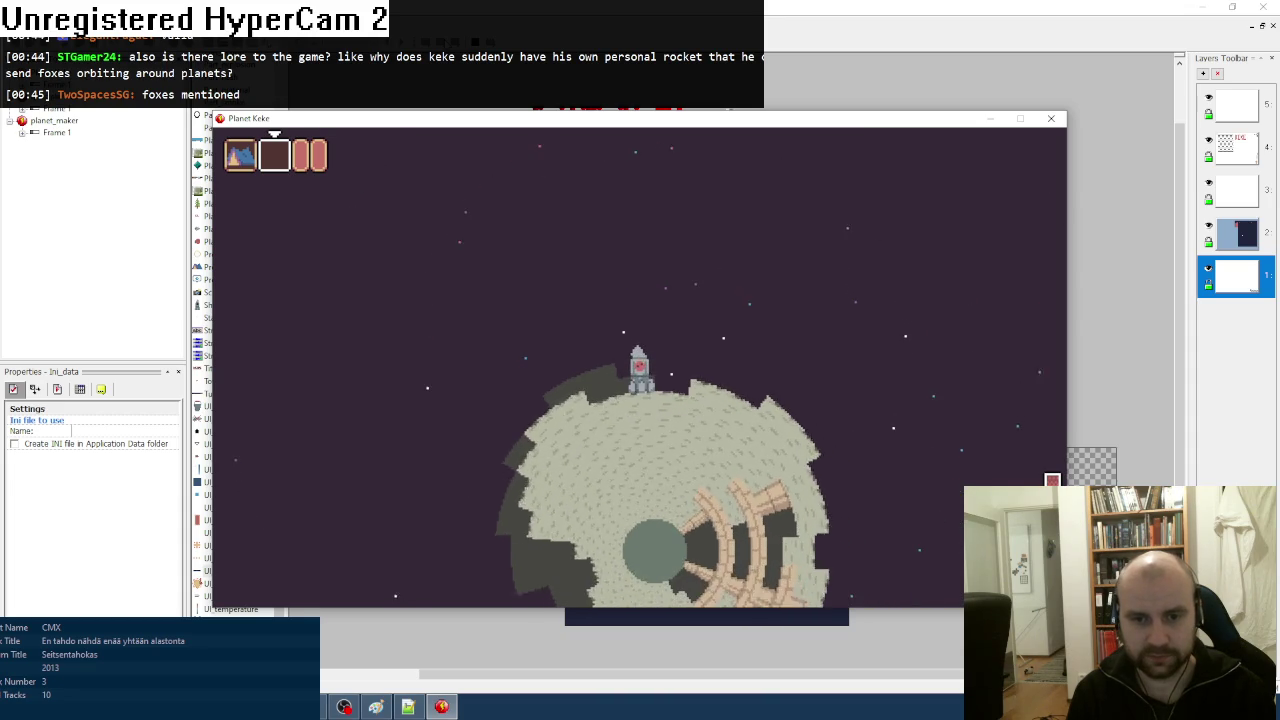
key(F1)
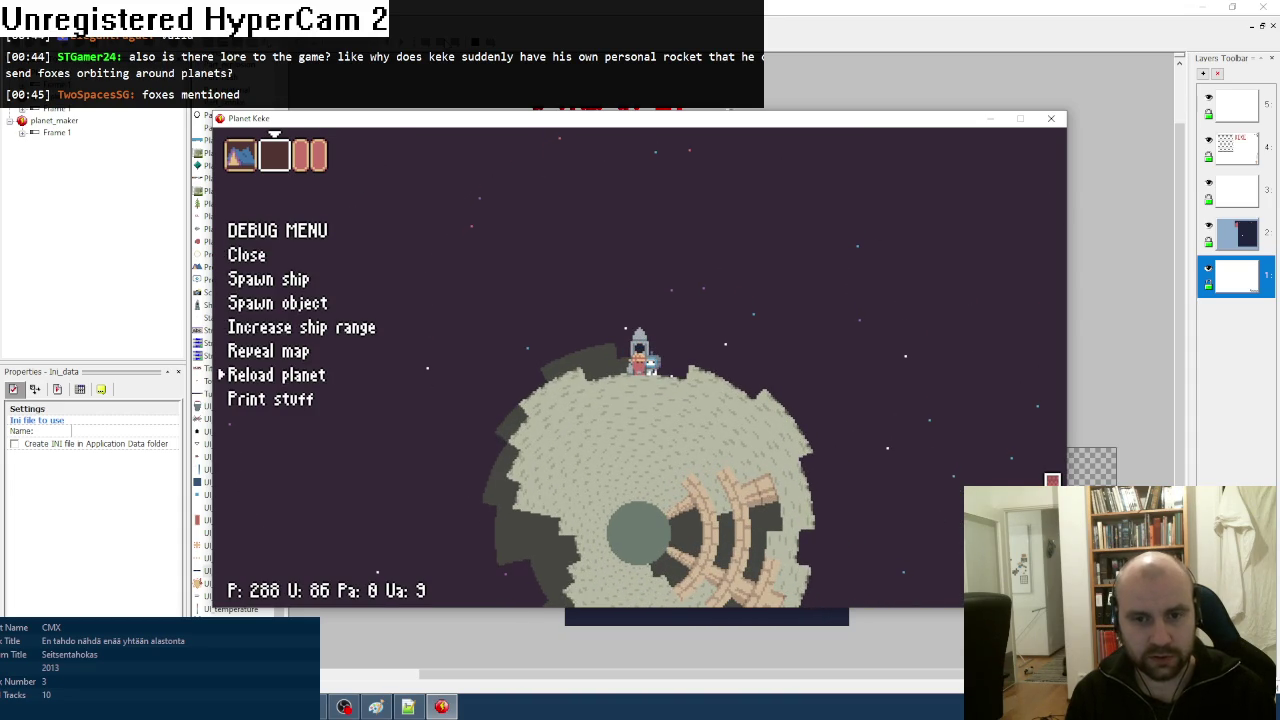
Reload the planet, dismiss the astronaut's warning, and switch to the Wintry Keke costume
key(Return)
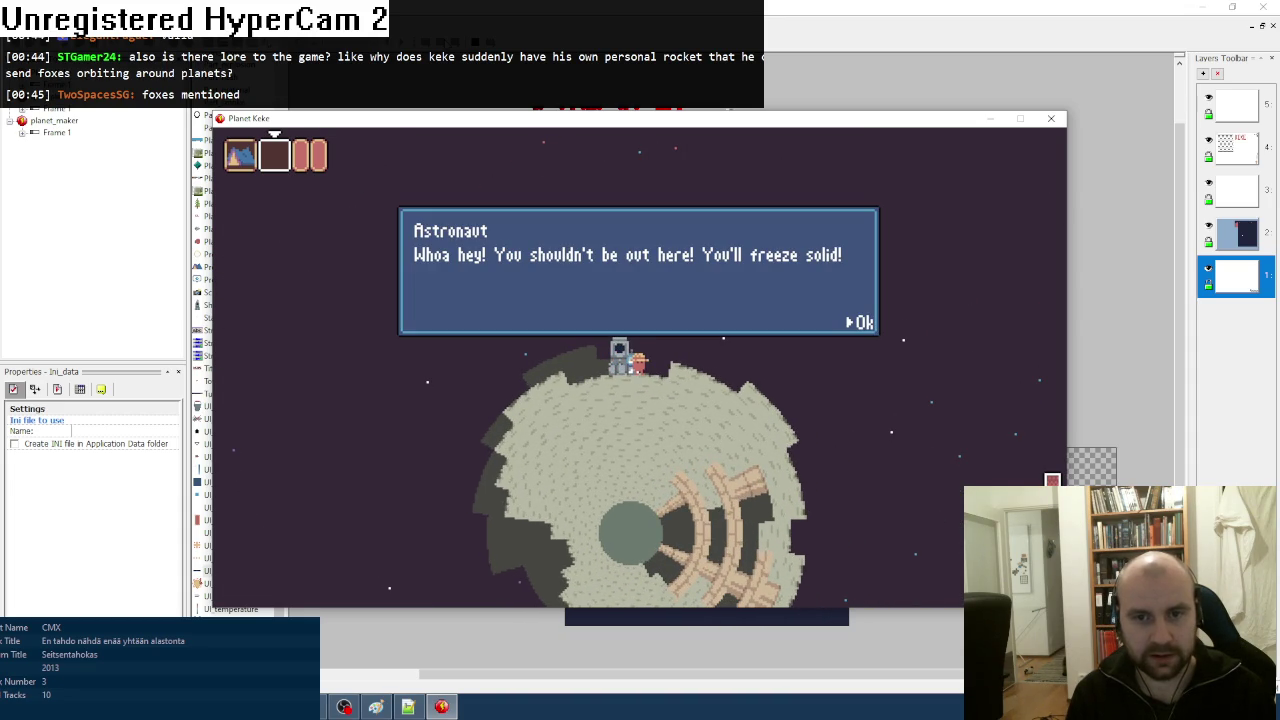
key(Return)
key(Left)
key(Up)
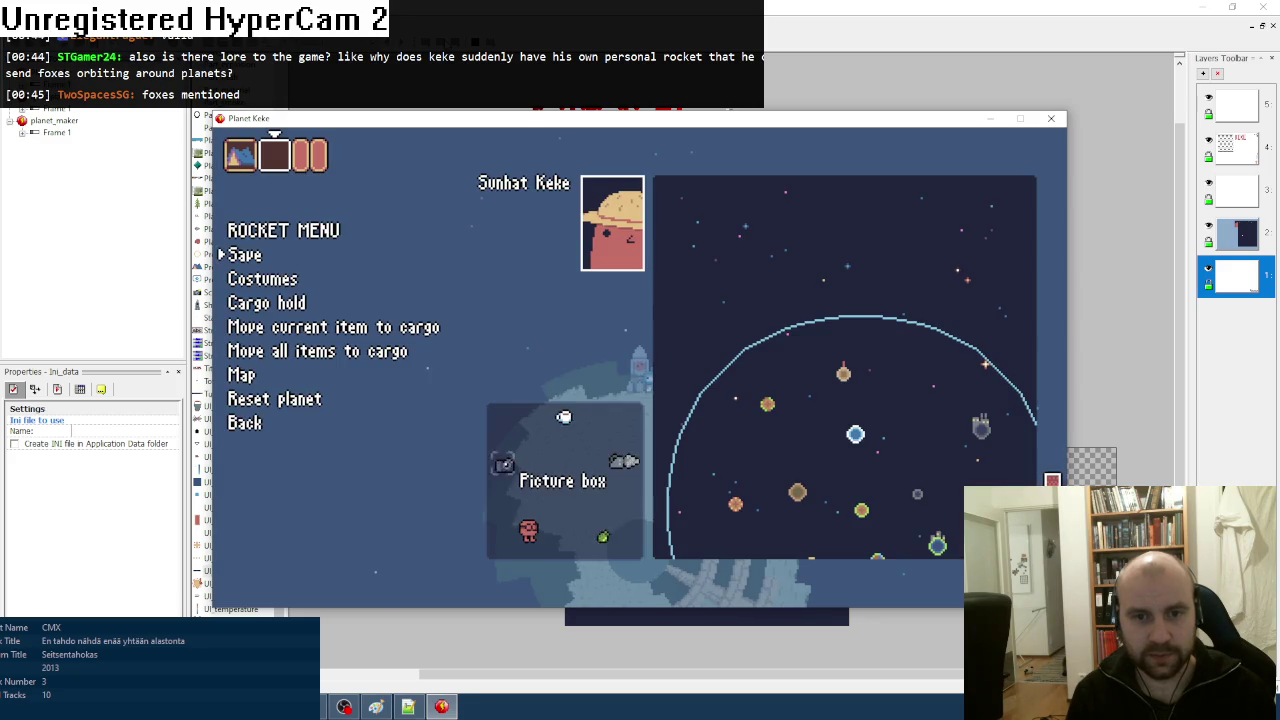
key(Down)
key(Right)
key(Right)
key(Right)
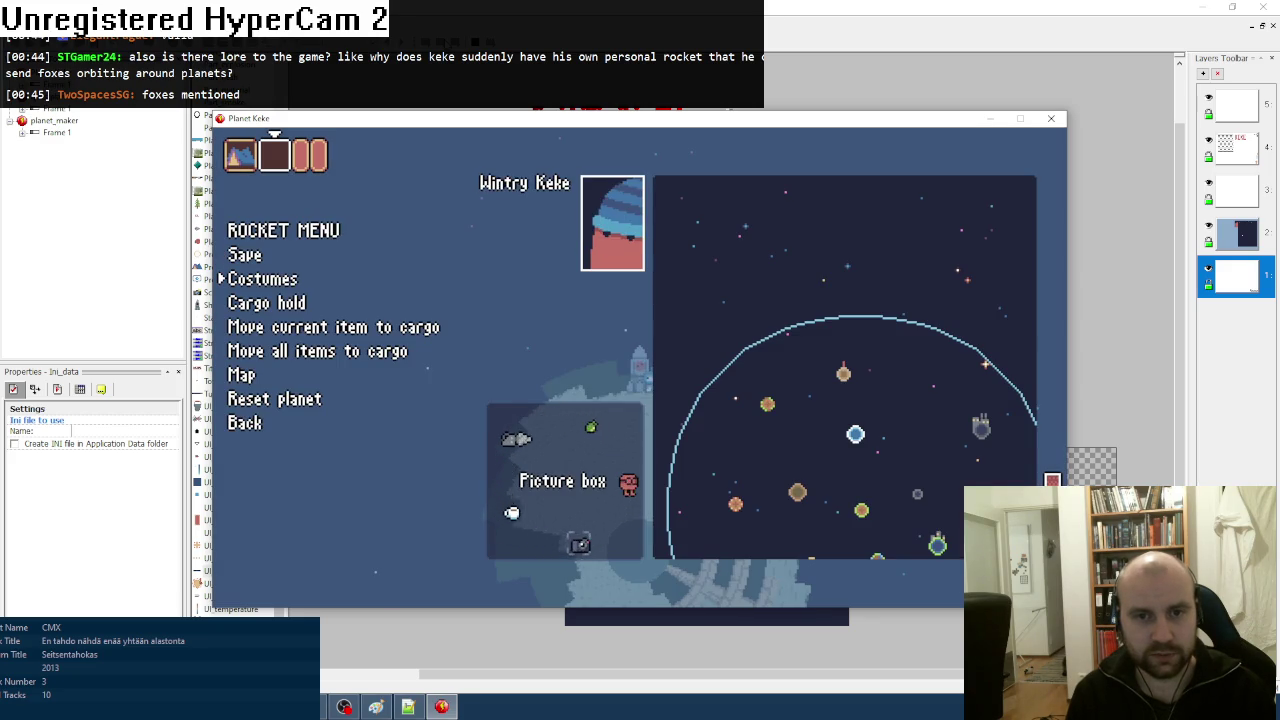
key(Escape)
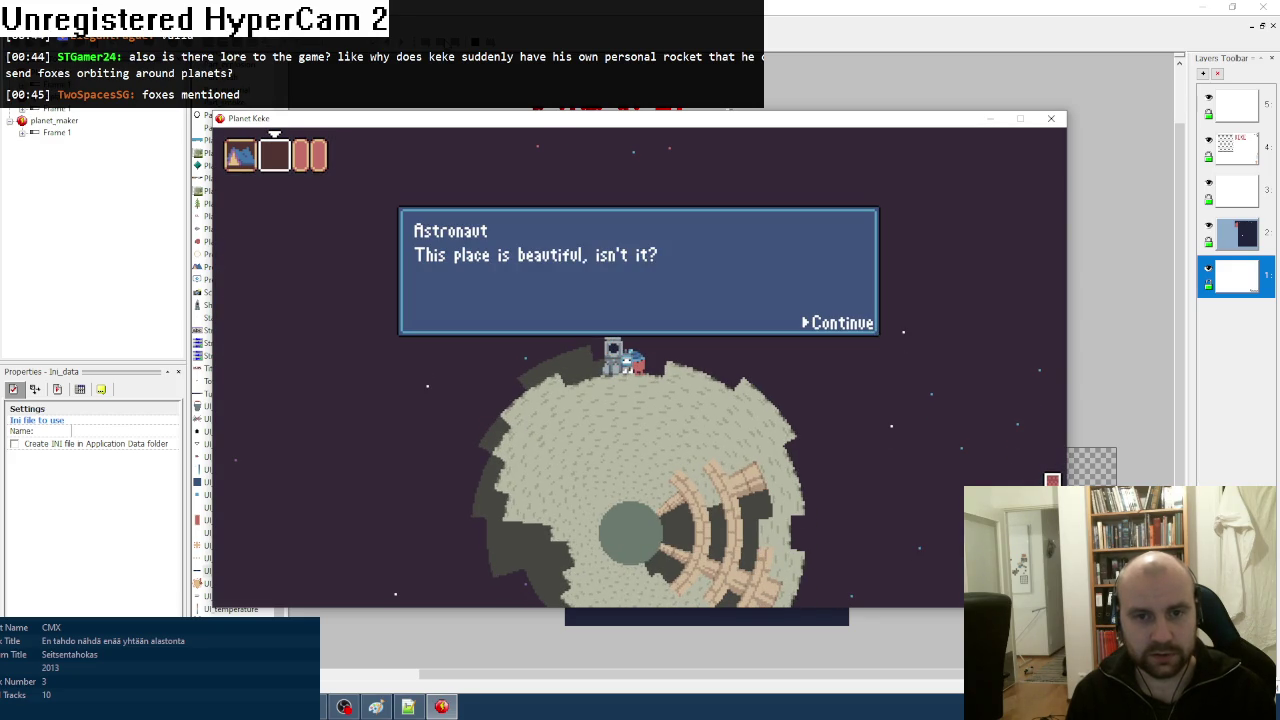
Talk to the astronaut through the dialogue about fallen stars
key(Return)
key(Return)
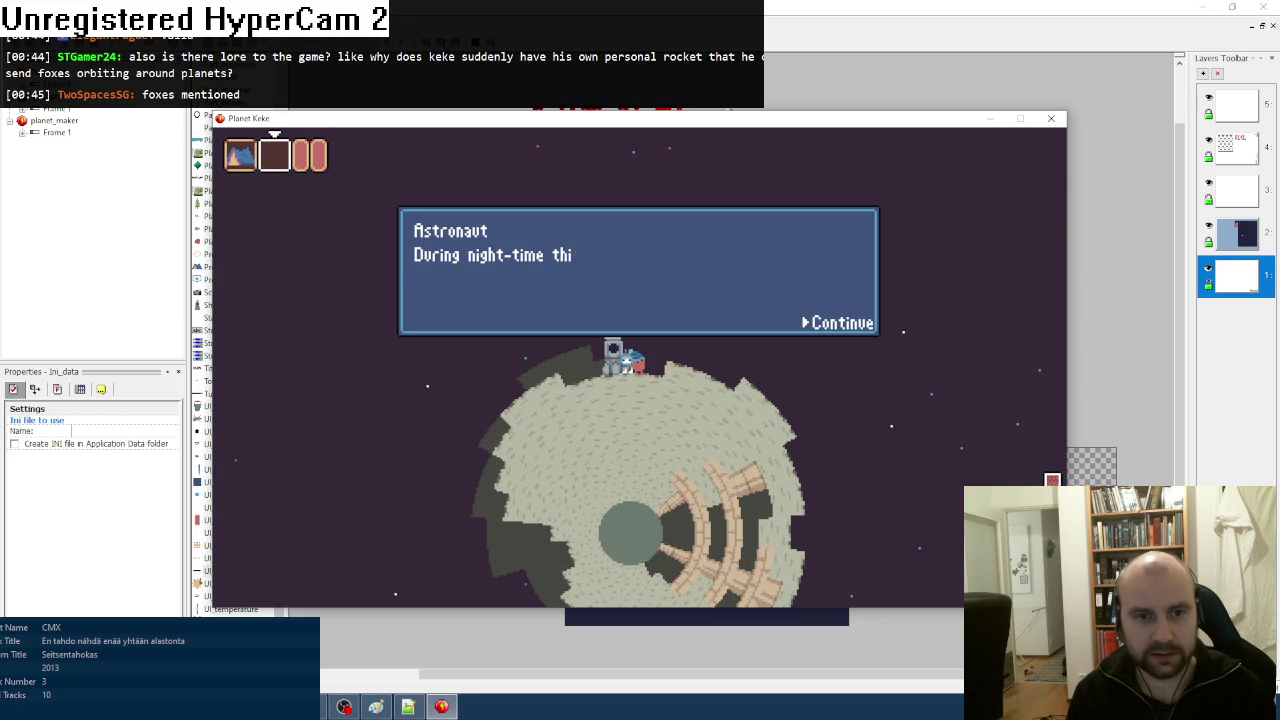
key(Return)
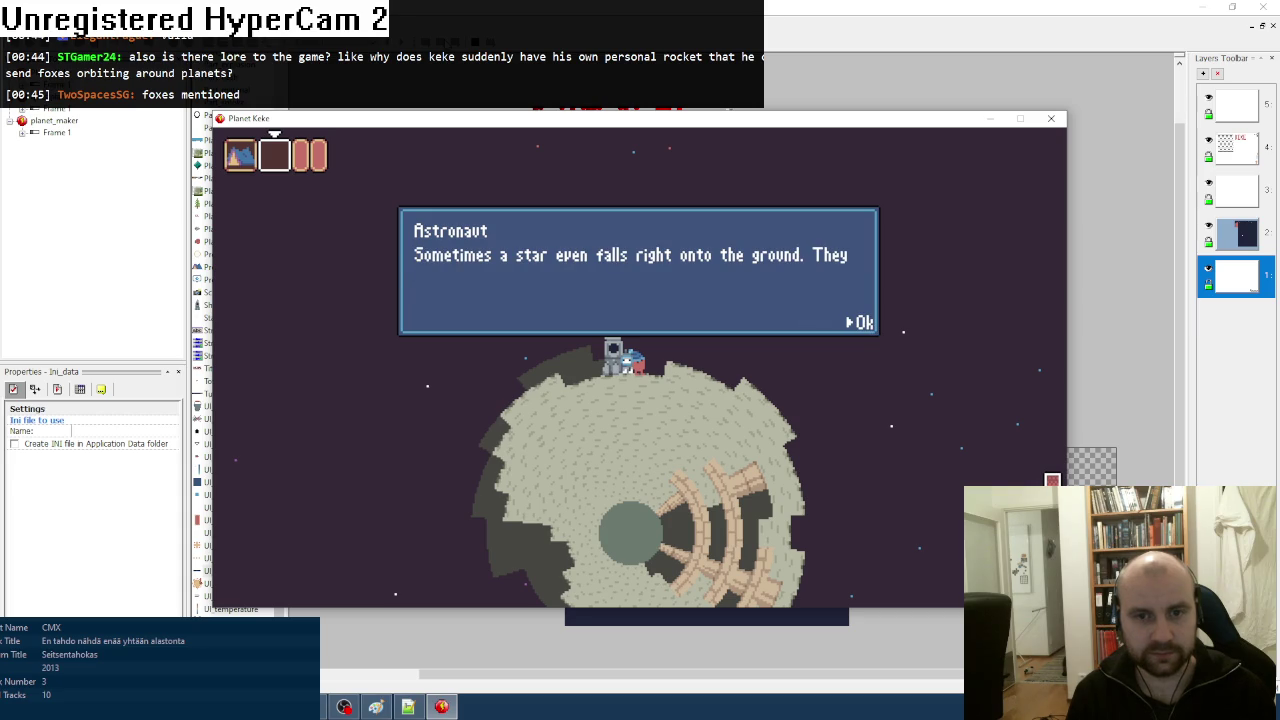
key(Return)
key(Right)
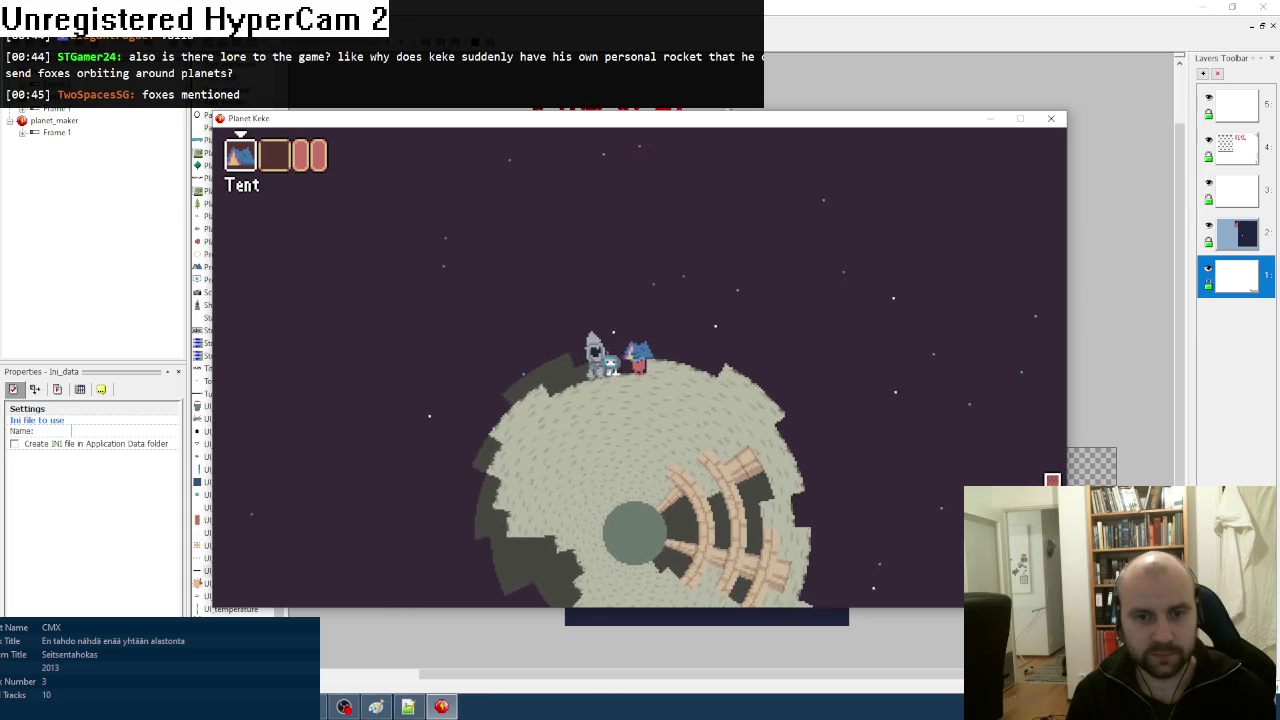
key(Left)
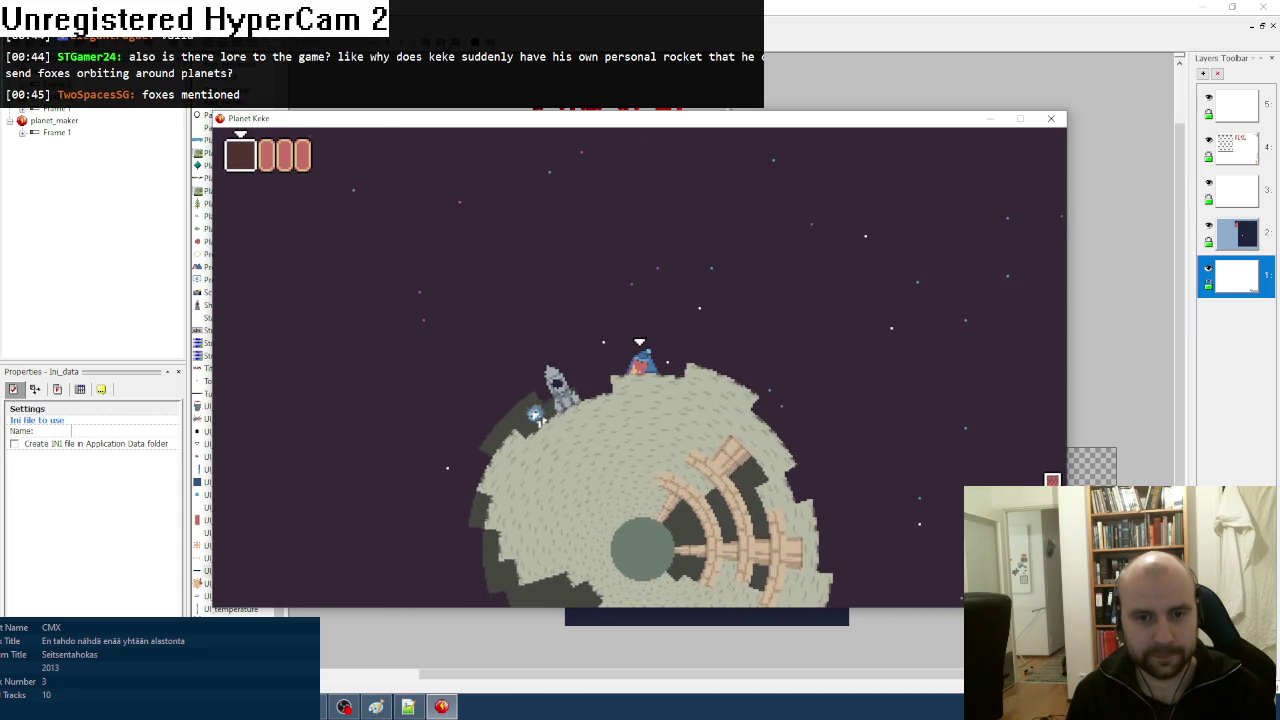
Walk around the planet, pick up the fallen star, and close the test window
key(Left)
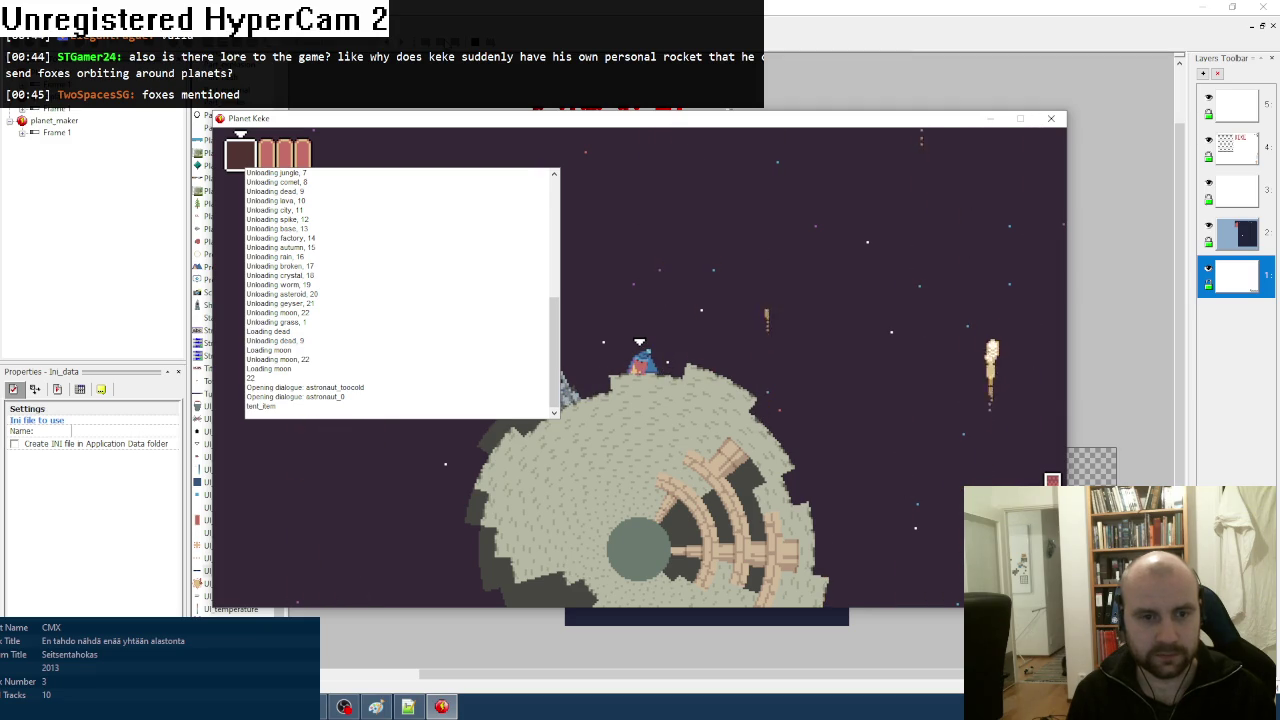
key(Left)
key(Left)
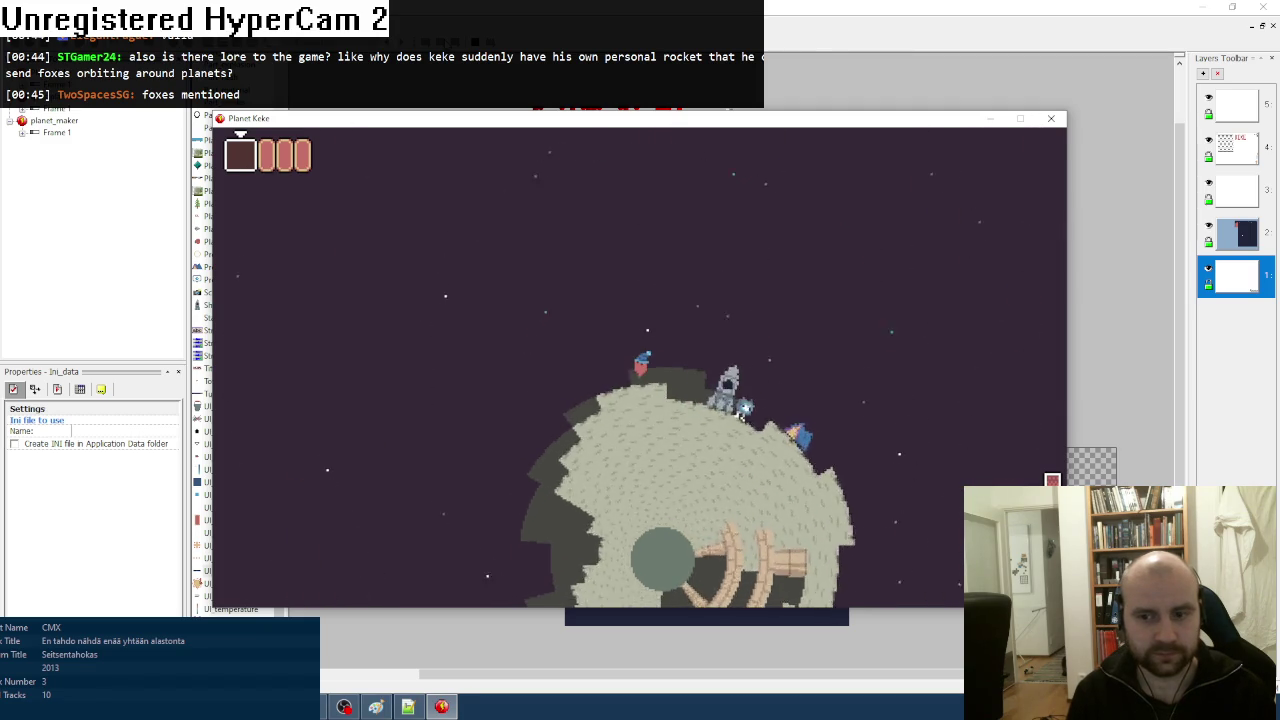
key(Left)
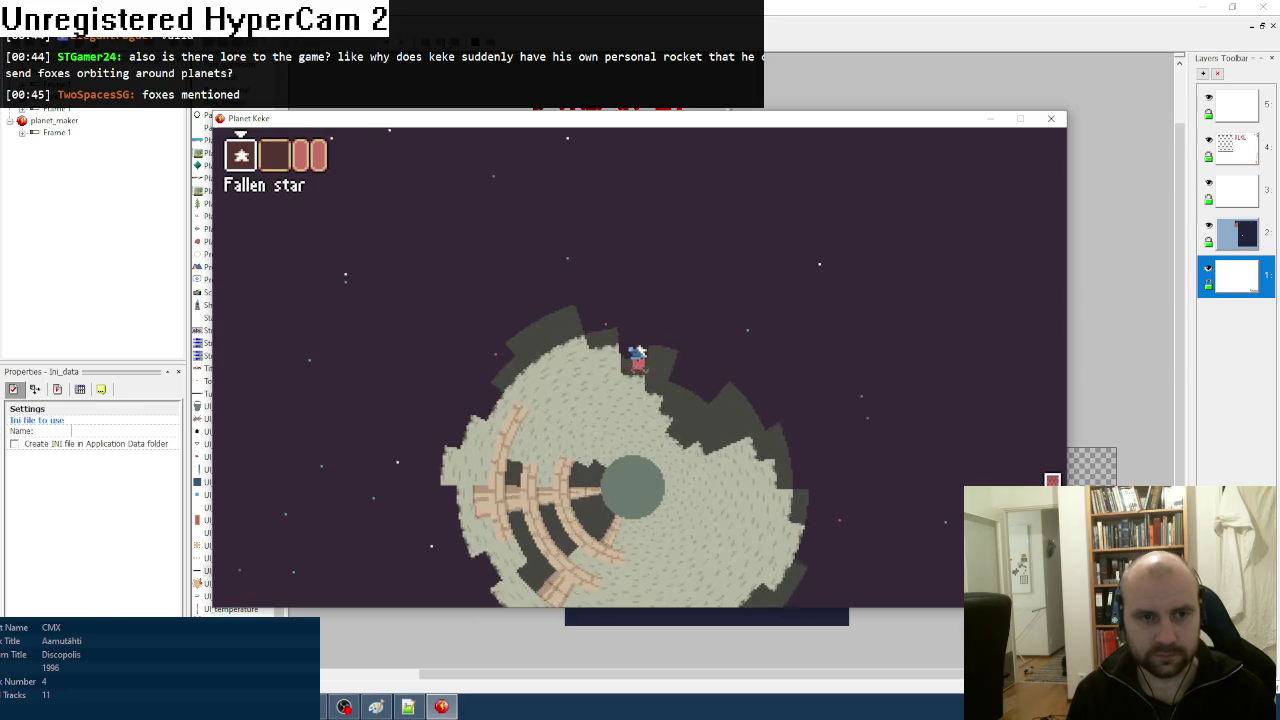
key(Right)
key(Right)
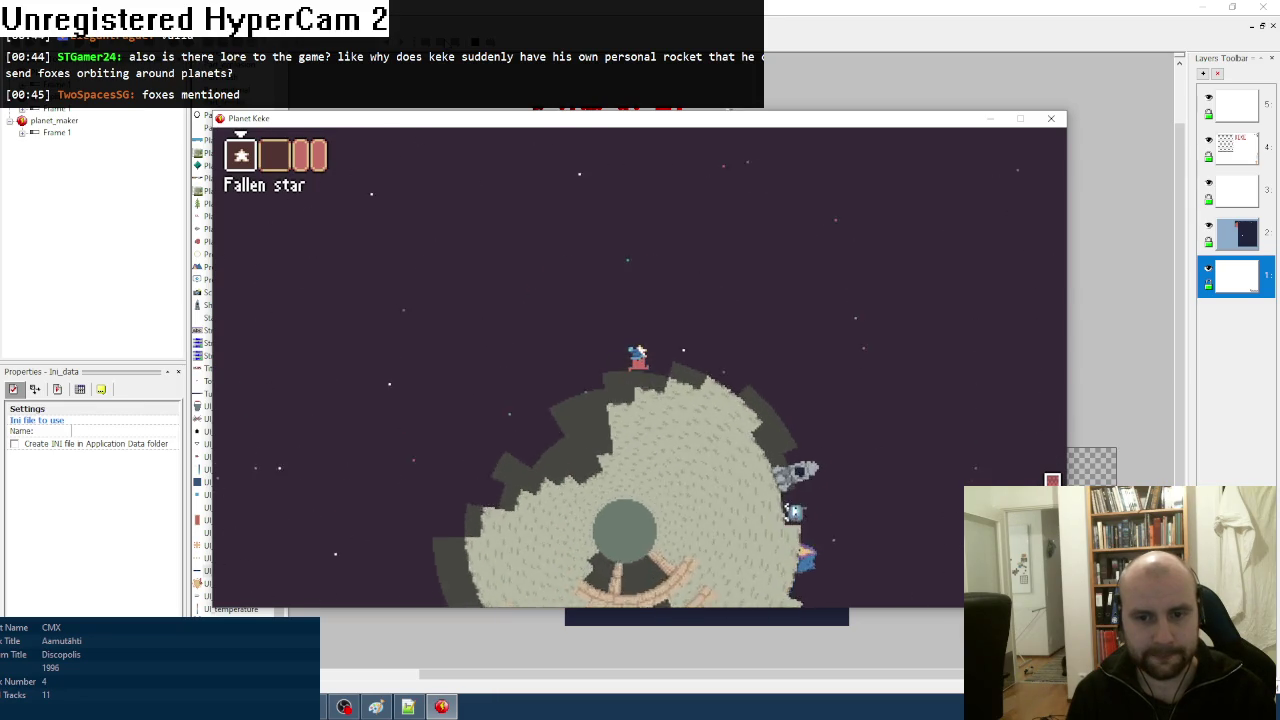
key(Right)
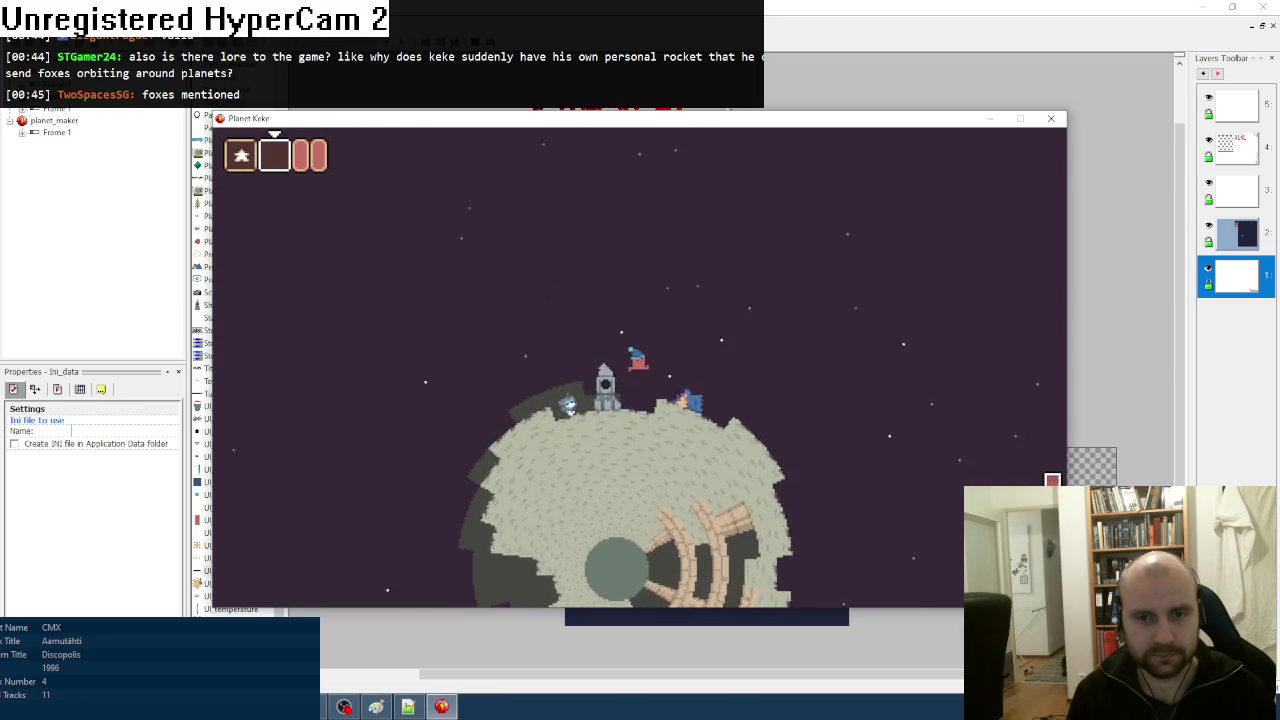
key(Left)
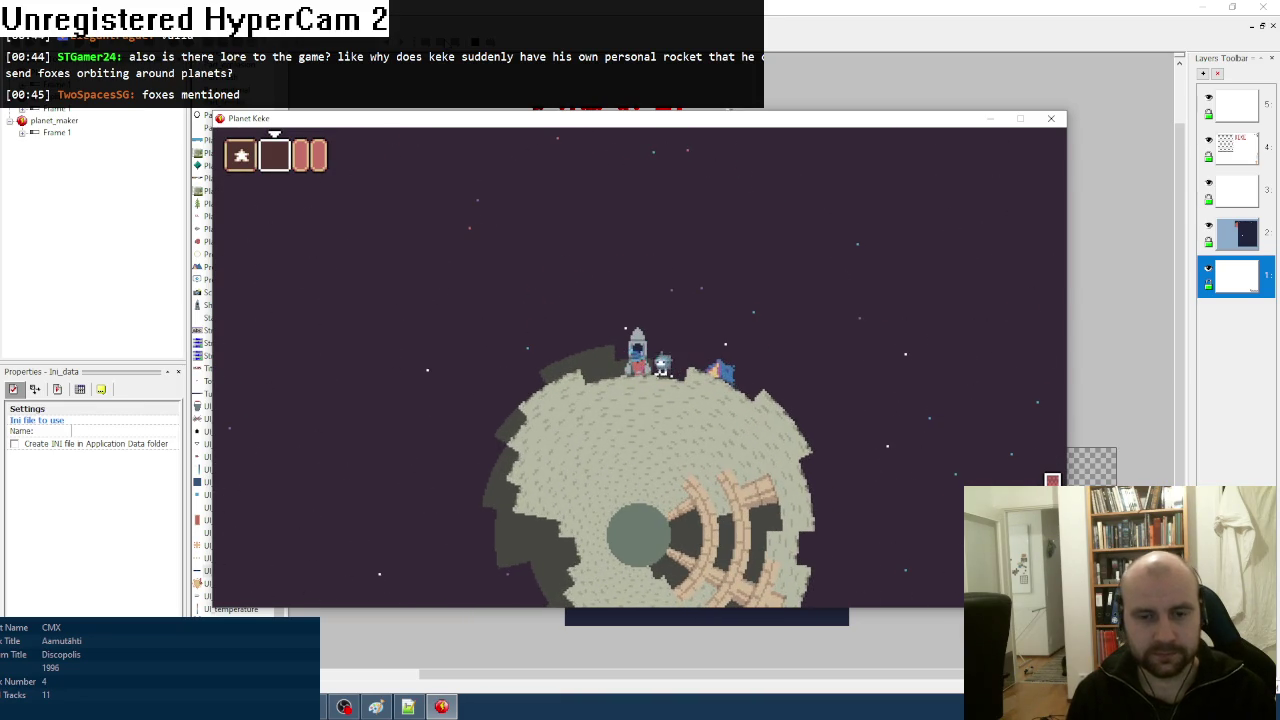
click(1051, 118)
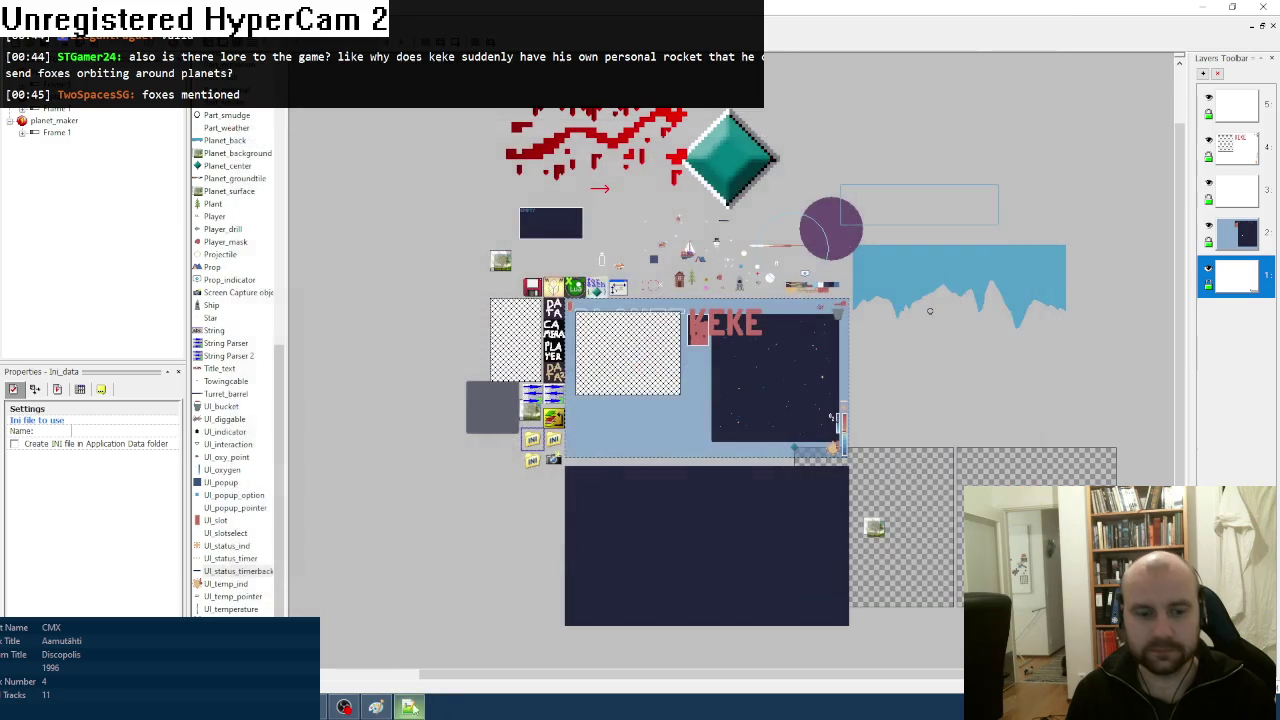
Check the to-do whiteboard, then open Frame 1 of planet_maker in Fusion
click(376, 707)
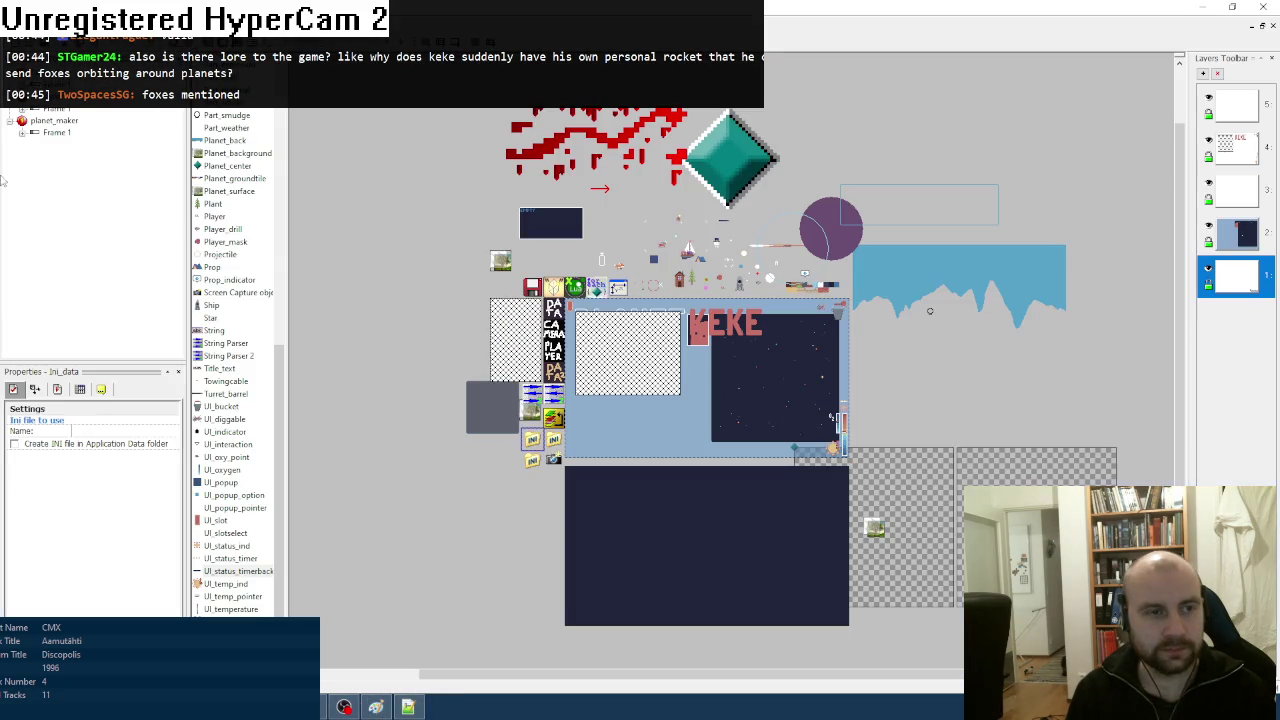
key(alt+Tab)
click(55, 120)
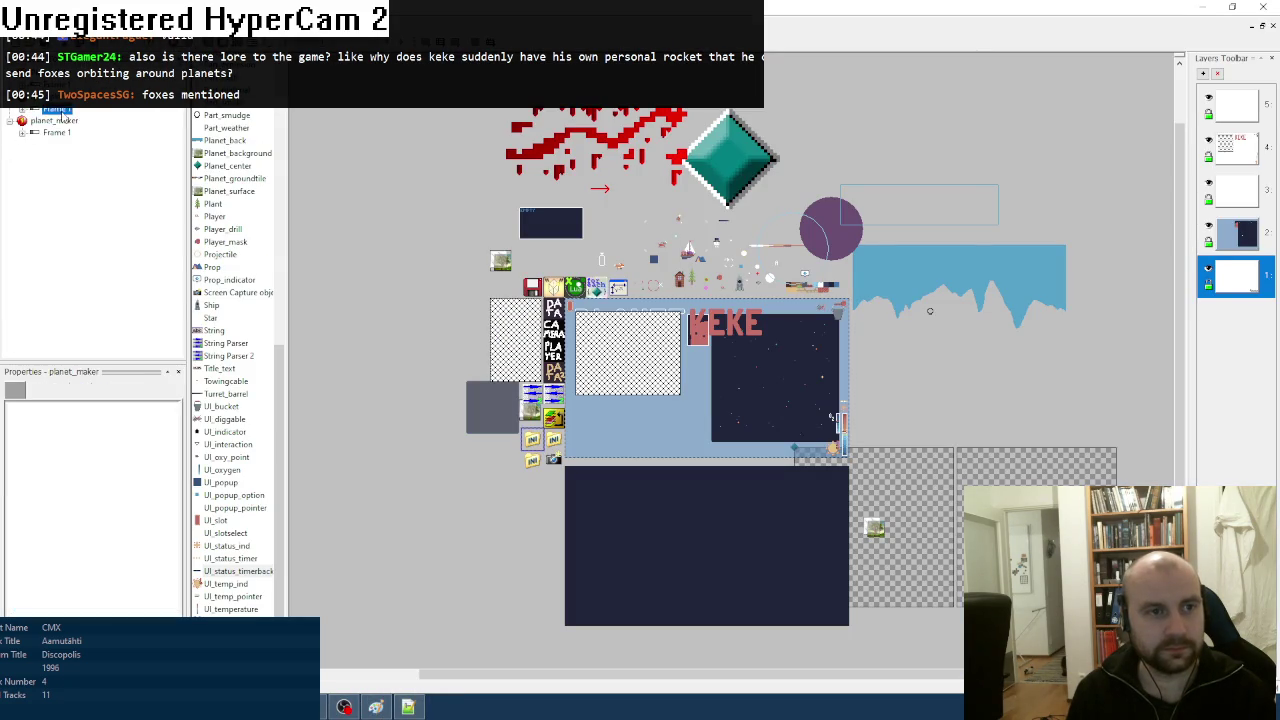
double_click(56, 132)
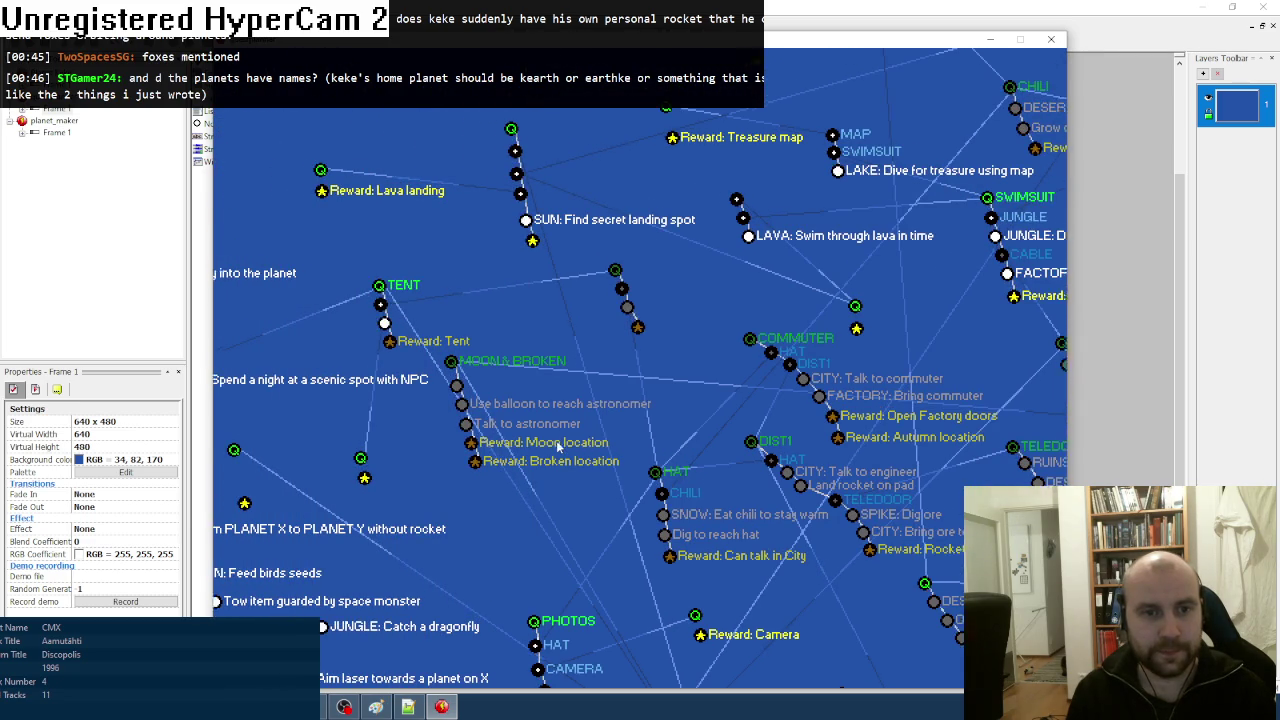
Grey out the COFFEE & HIGHWAY, HIGHWAY and TENT & MOON & MOONSTAR nodes, and nudge MOONSTAR nodes left
click(392, 304)
click(396, 324)
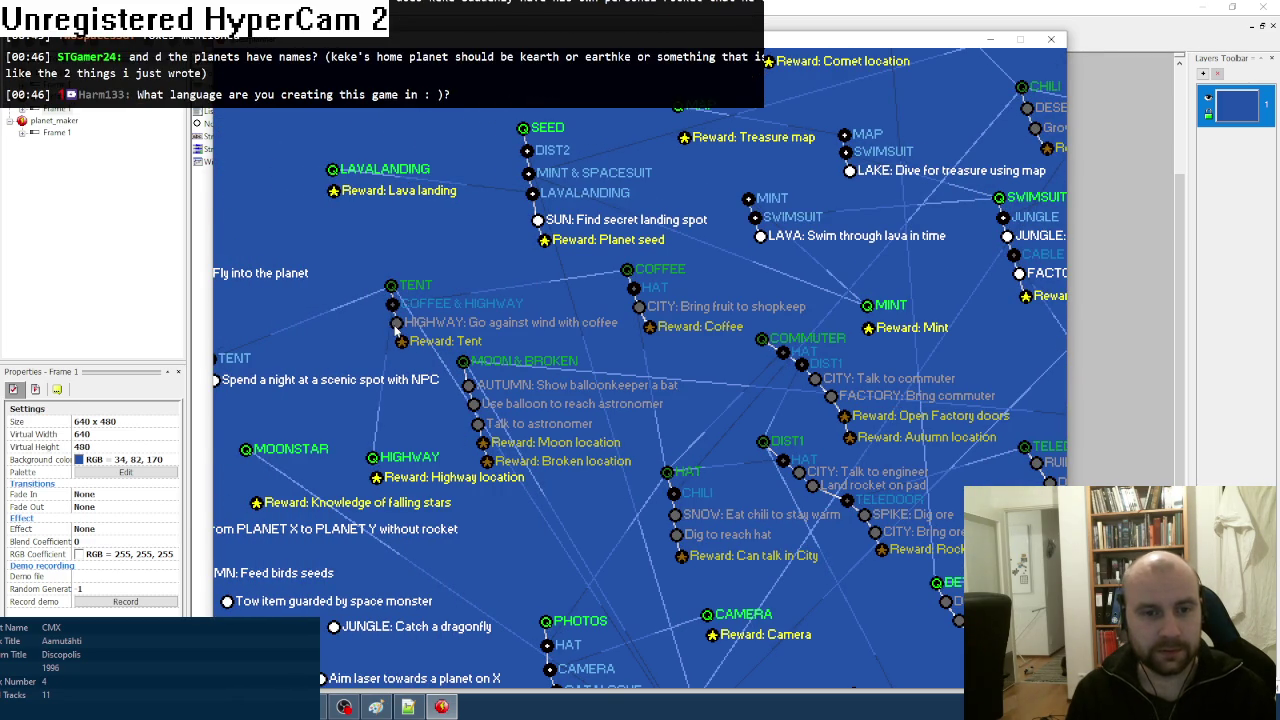
mouse_move(358, 392)
mouse_down()
mouse_move(450, 404)
mouse_move(509, 479)
mouse_up()
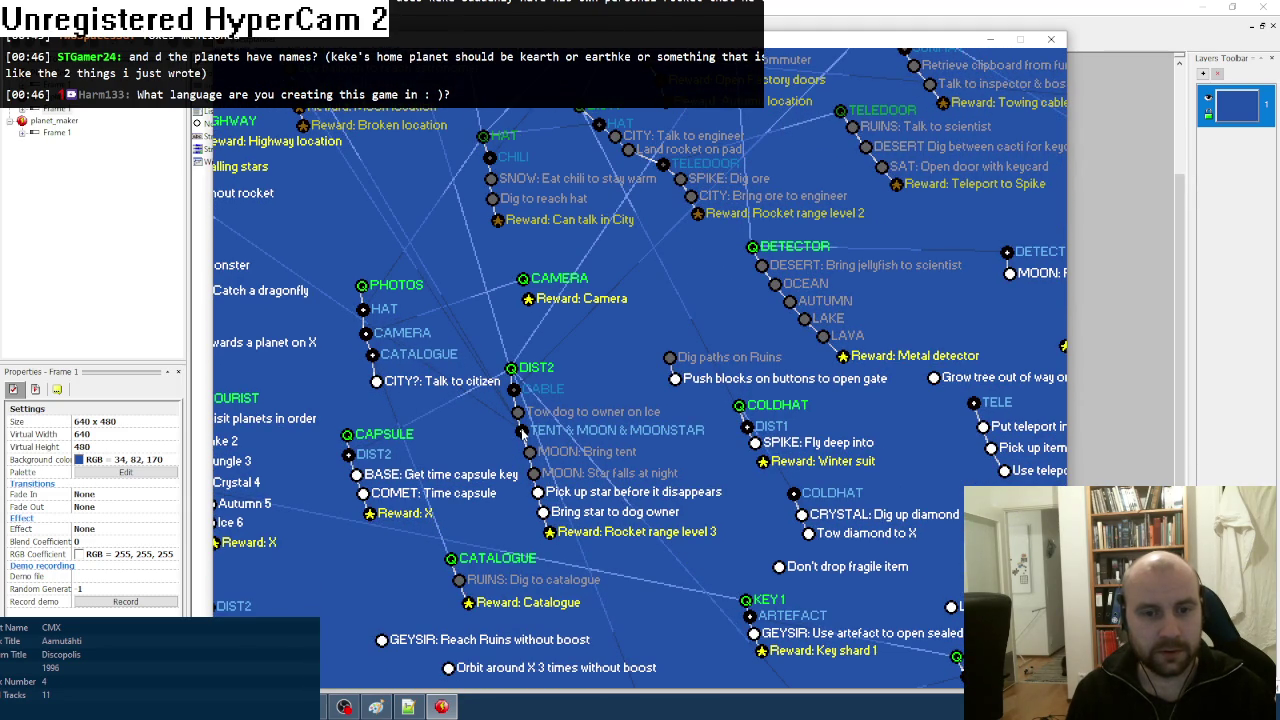
click(522, 430)
key(Left)
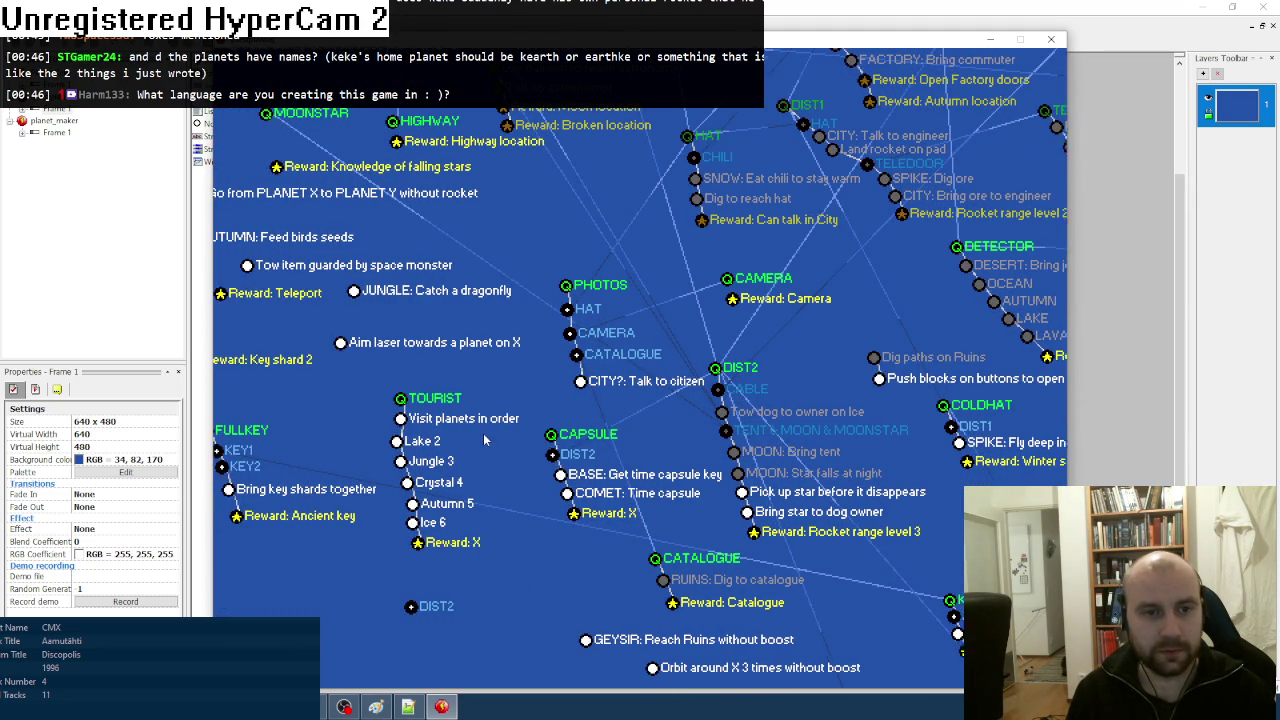
key(Up)
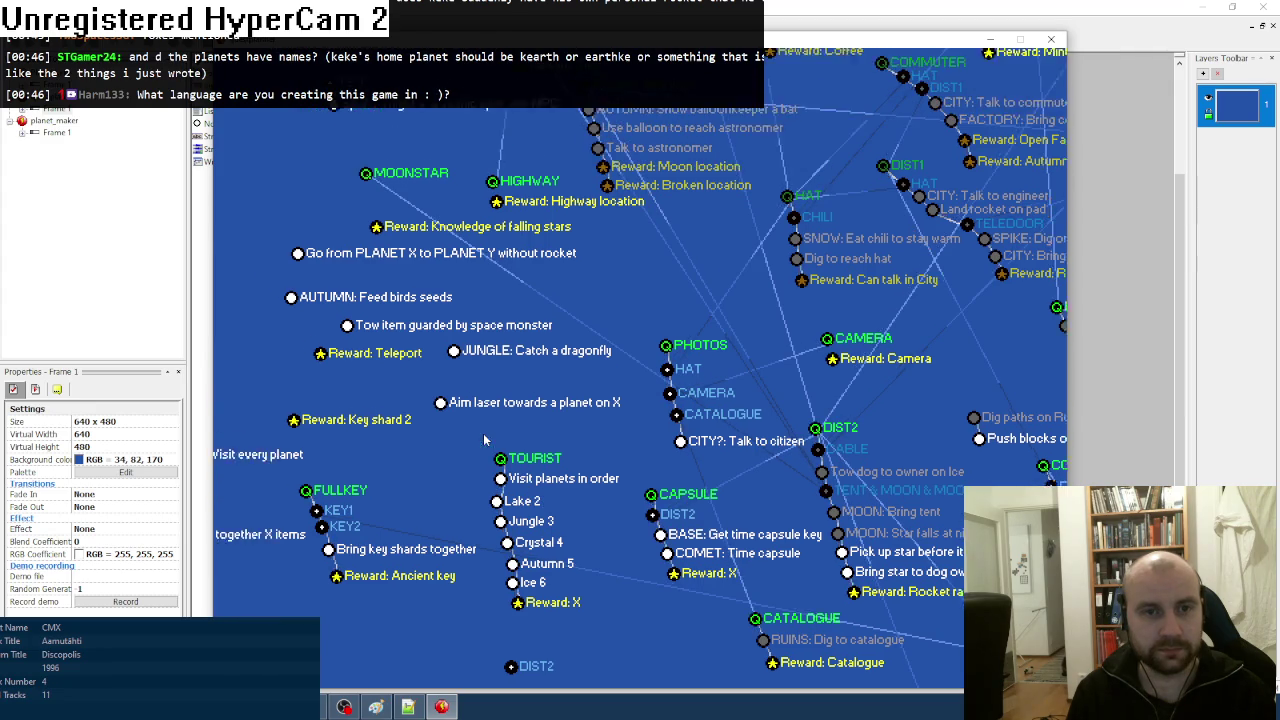
drag(466, 325, 429, 320)
drag(462, 270, 433, 263)
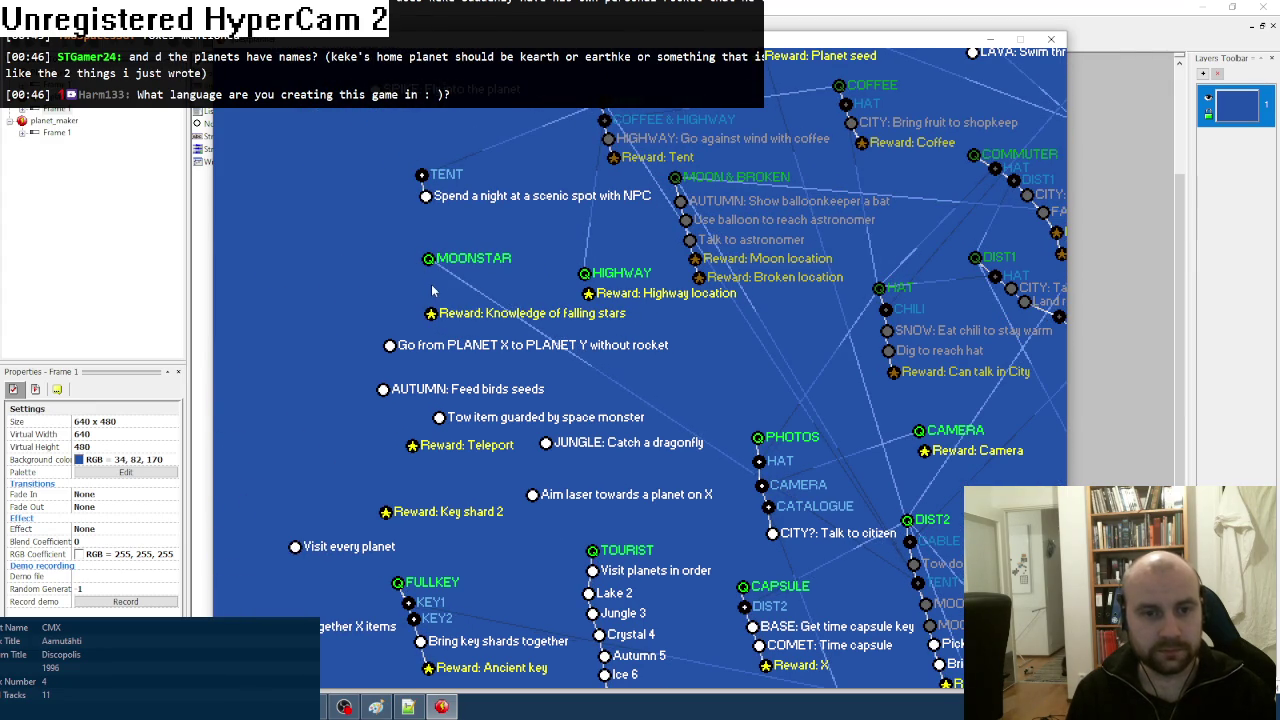
Add a 'MOON: Talk to astronaut' step, mark MOONSTAR, reward and star pickup done, then close
double_click(431, 288)
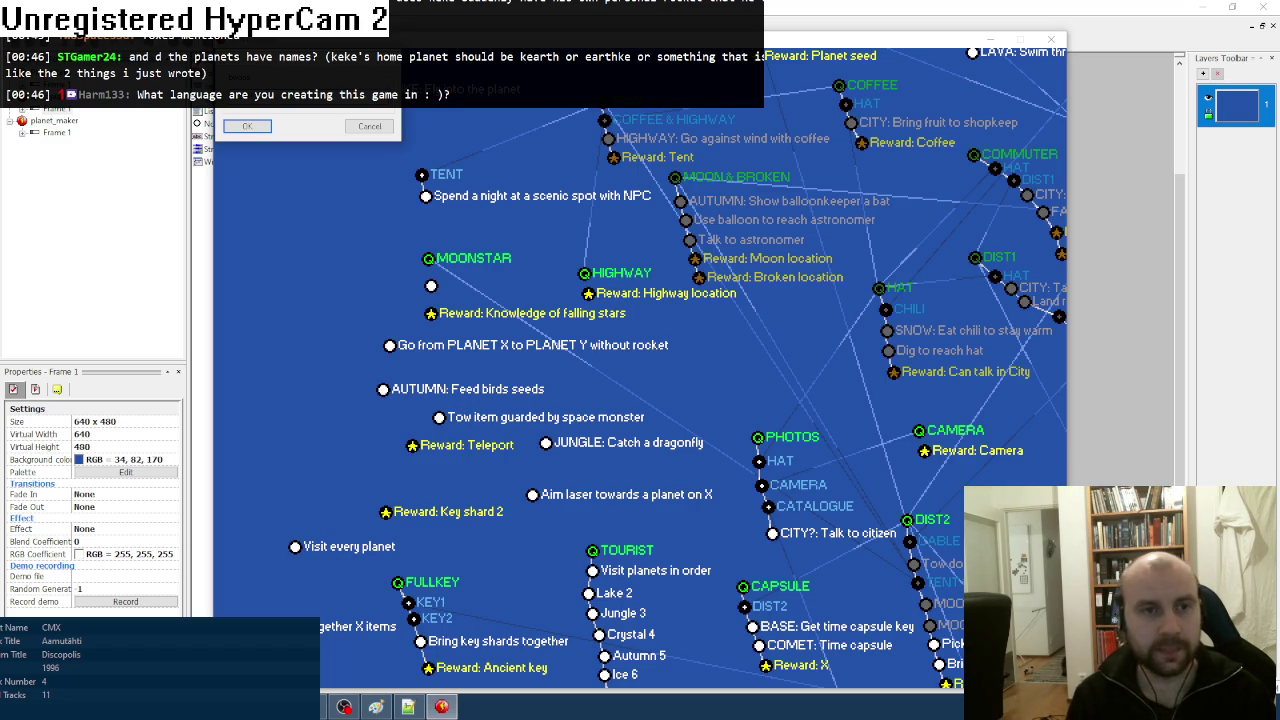
click(247, 126)
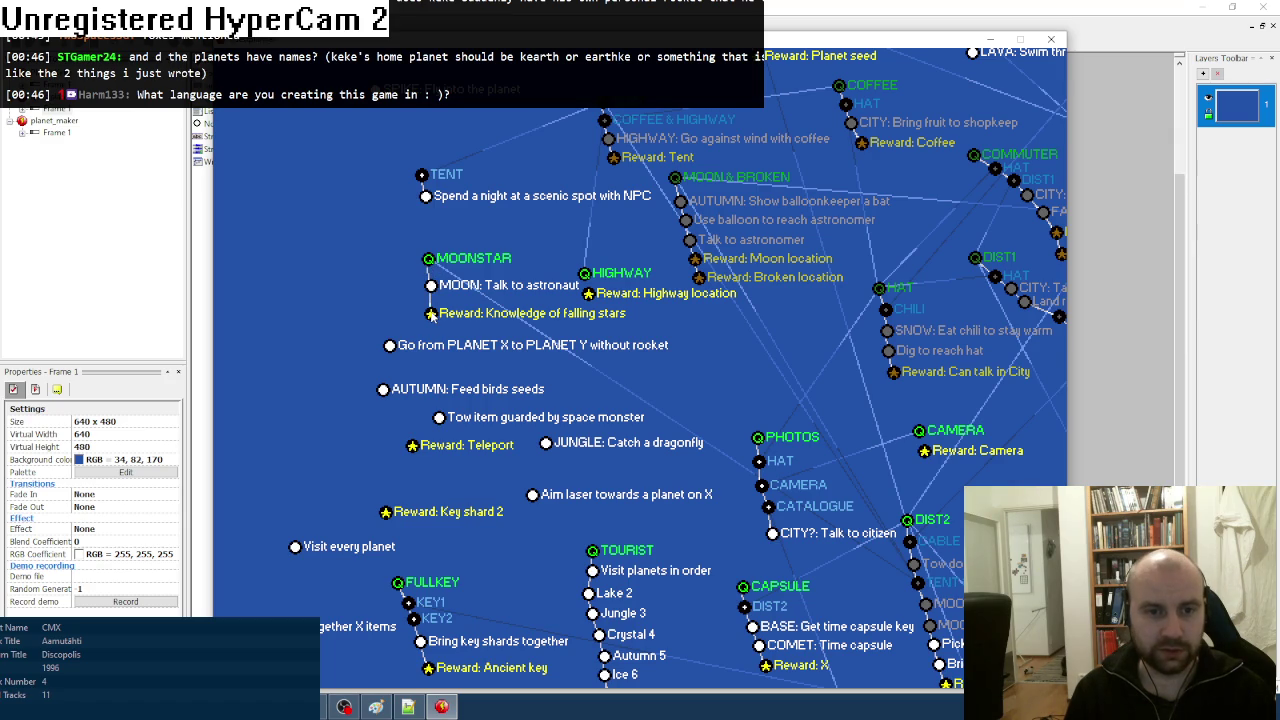
click(428, 260)
click(431, 286)
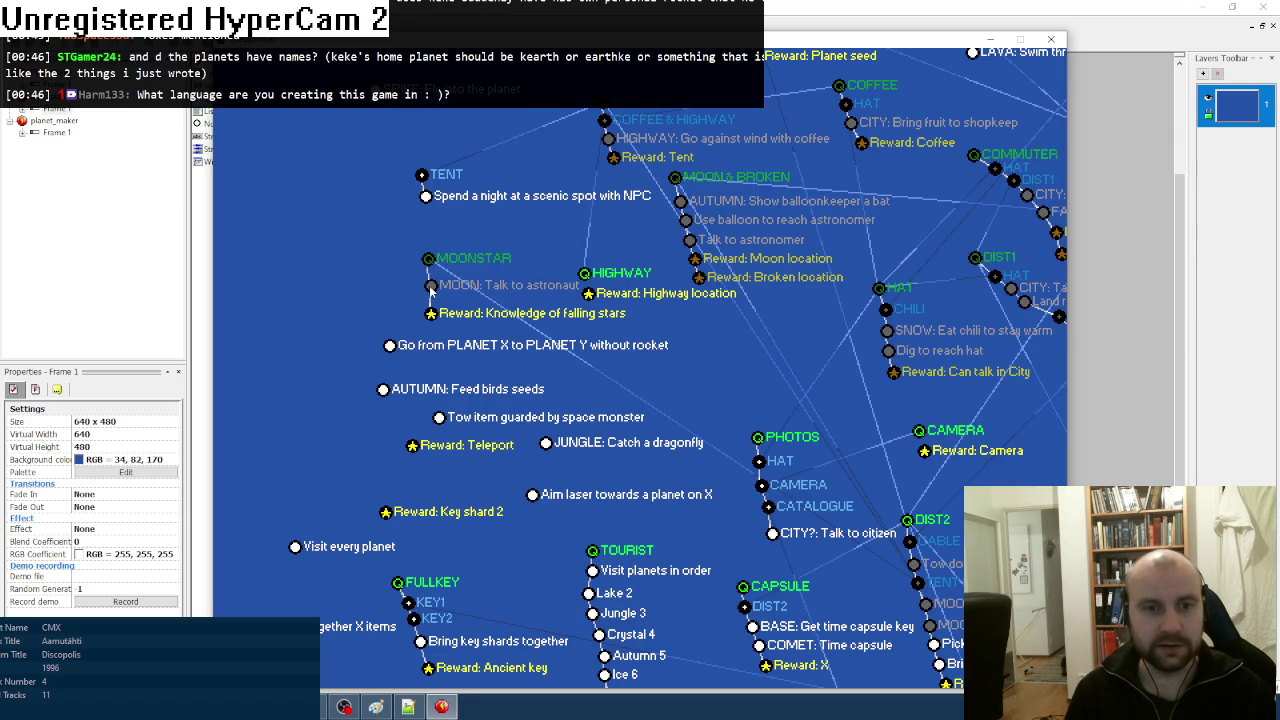
click(431, 314)
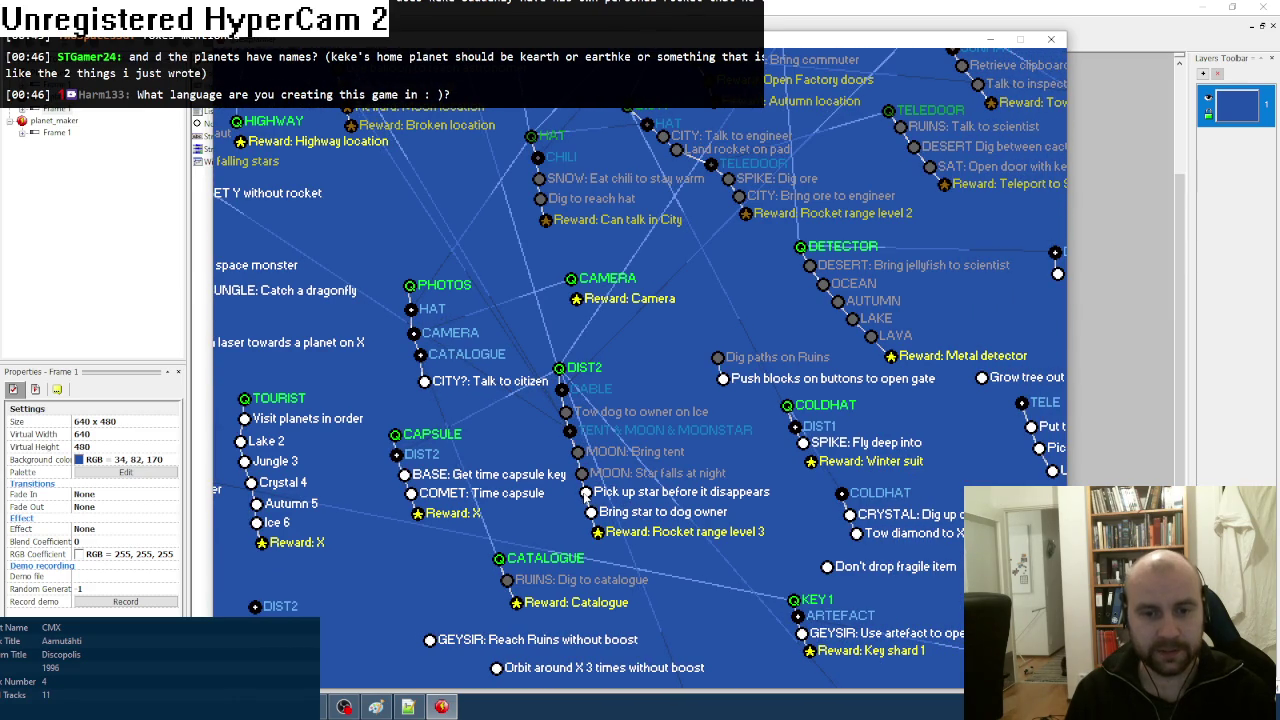
click(586, 492)
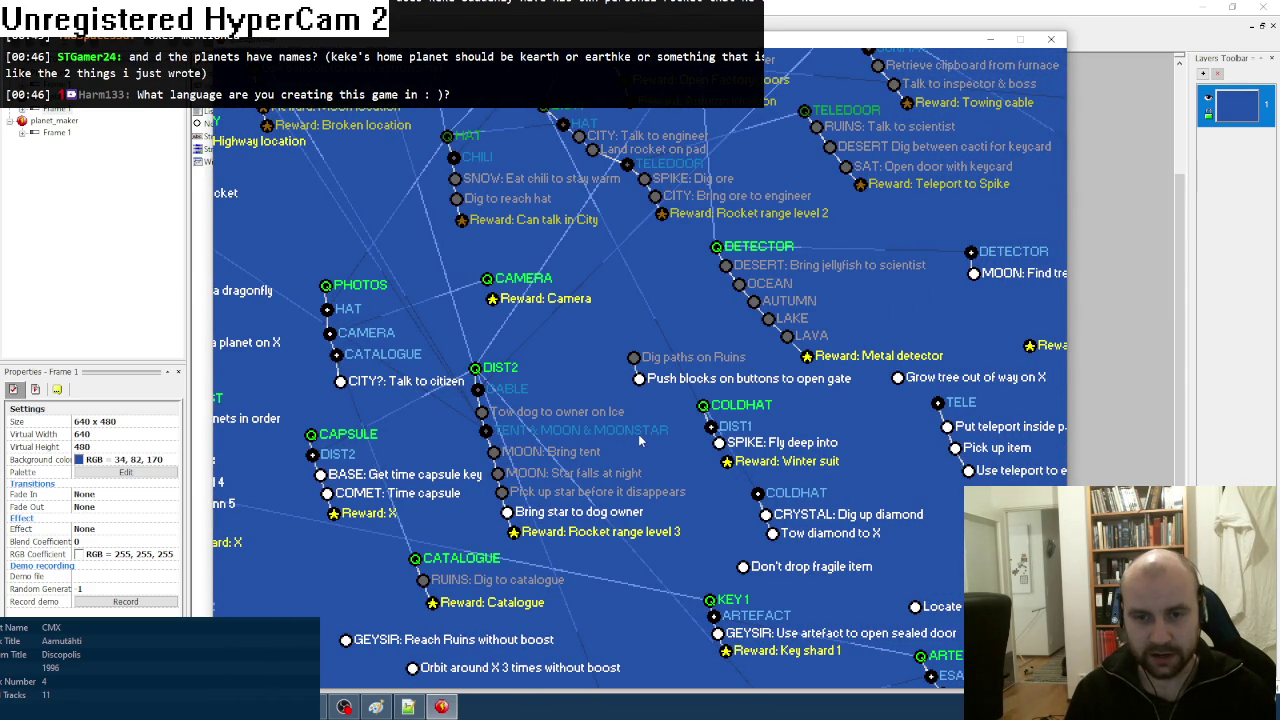
click(1051, 39)
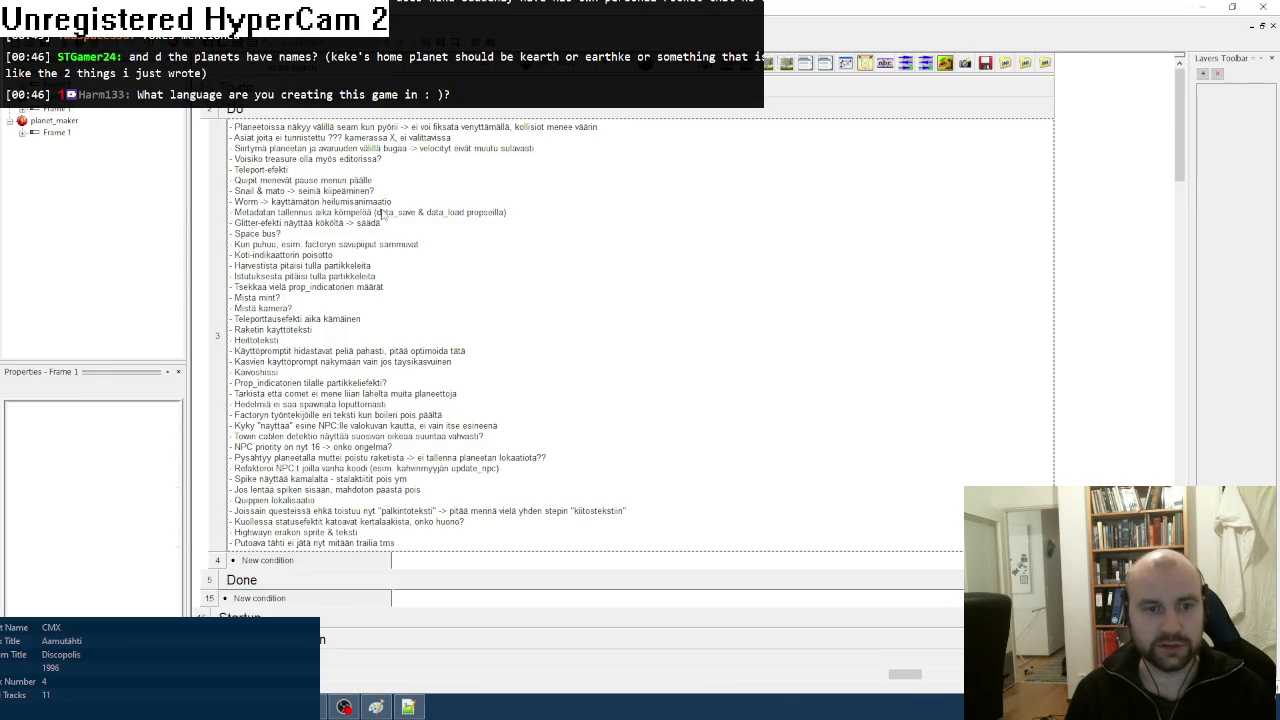
Append 'Putoavan tähden katoaminen ajan kanssa' to the event editor's to-do comment
right_click(398, 272)
click(415, 279)
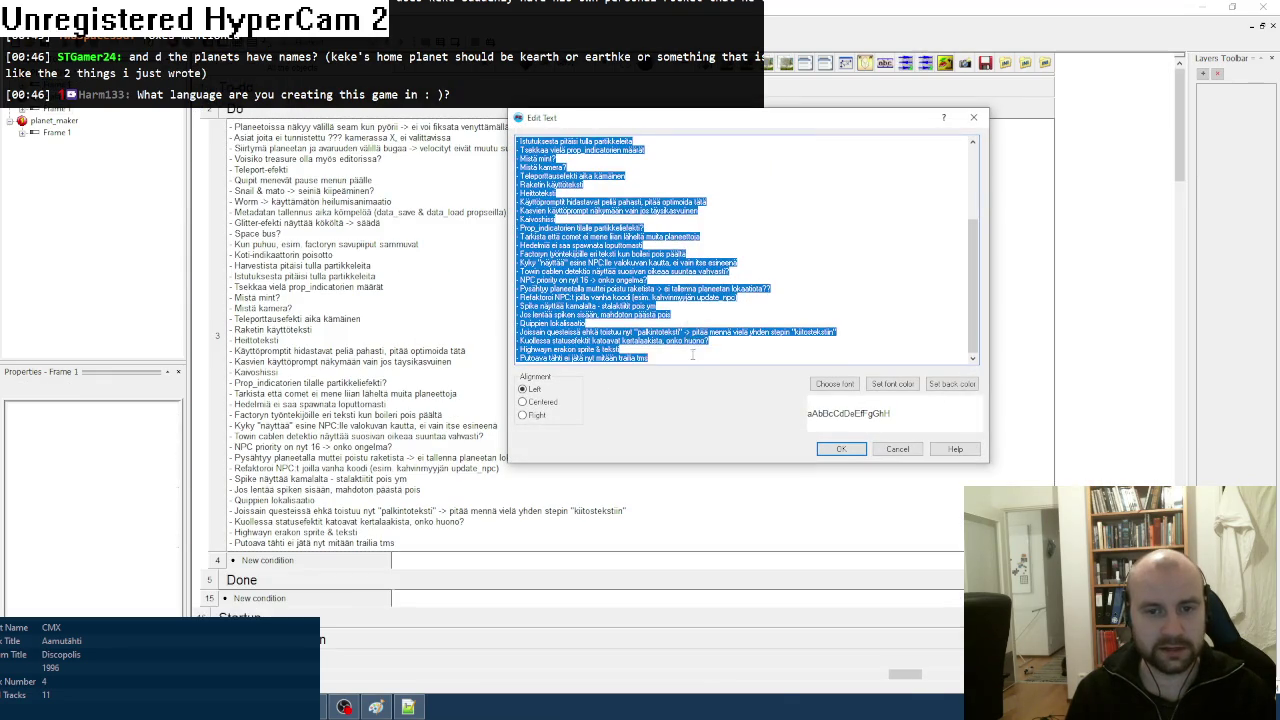
click(687, 354)
key(ctrl+End)
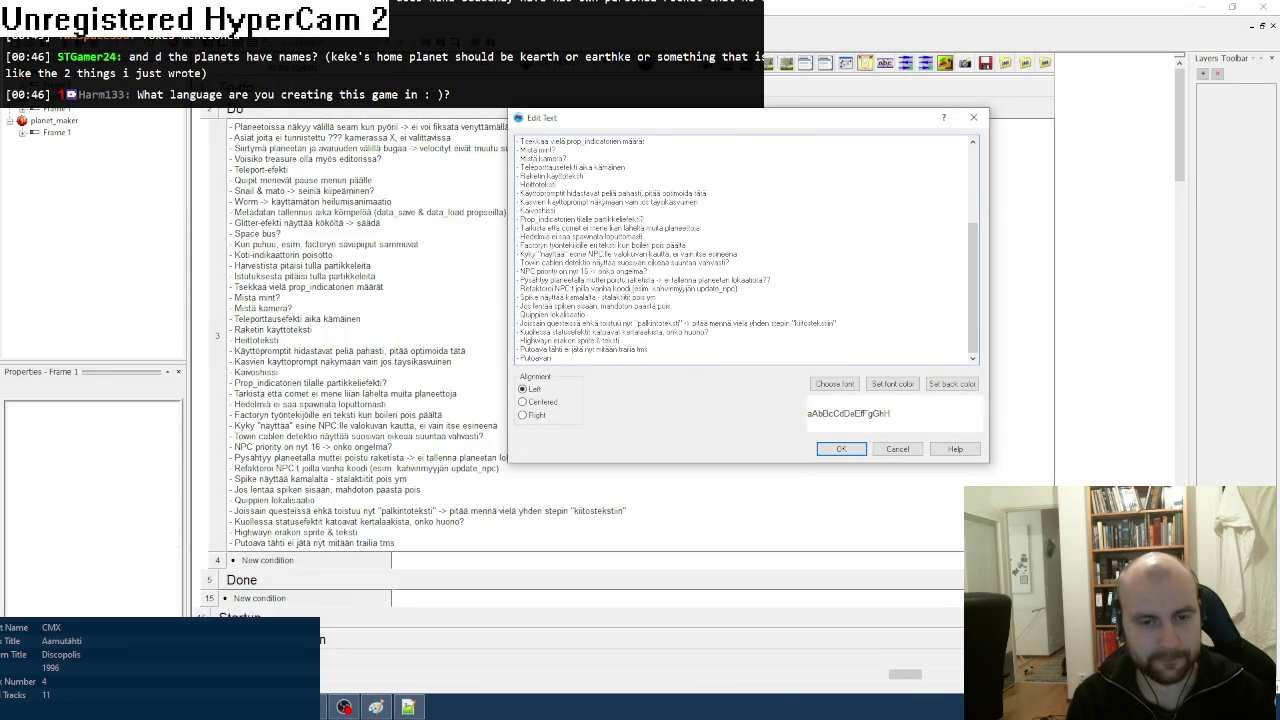
text(den katoamisen ajan kanssa)
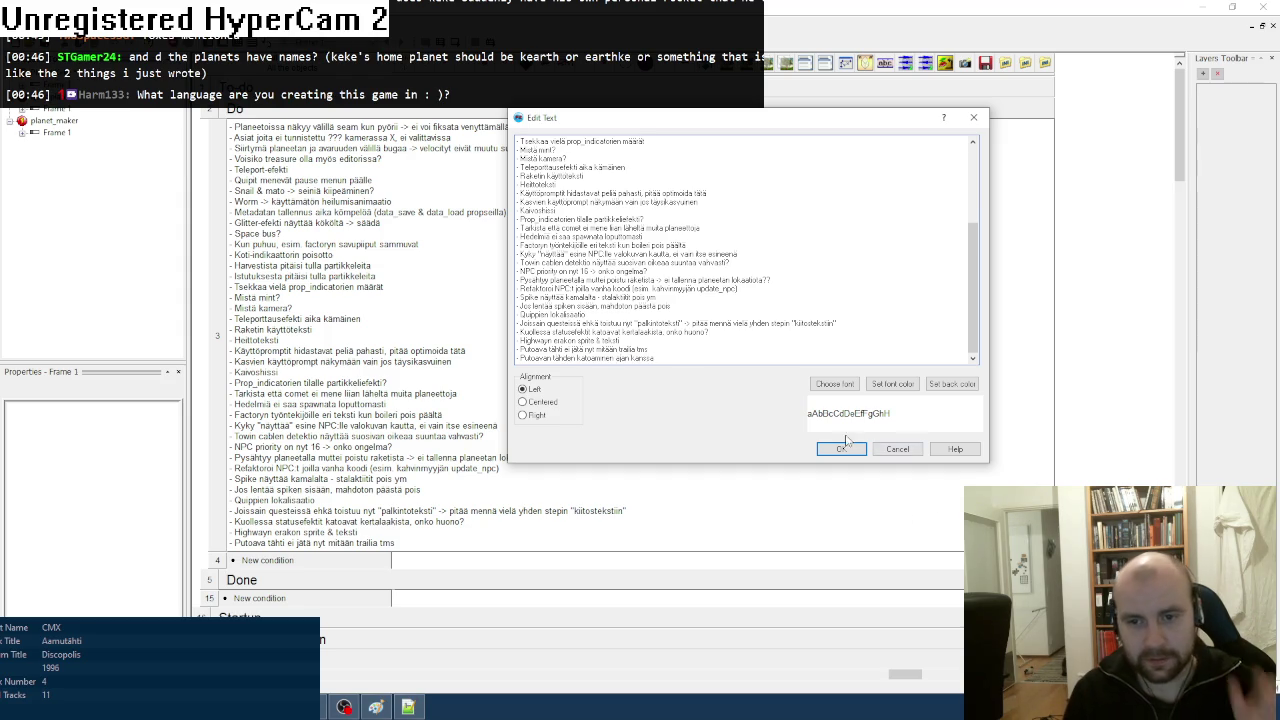
click(842, 448)
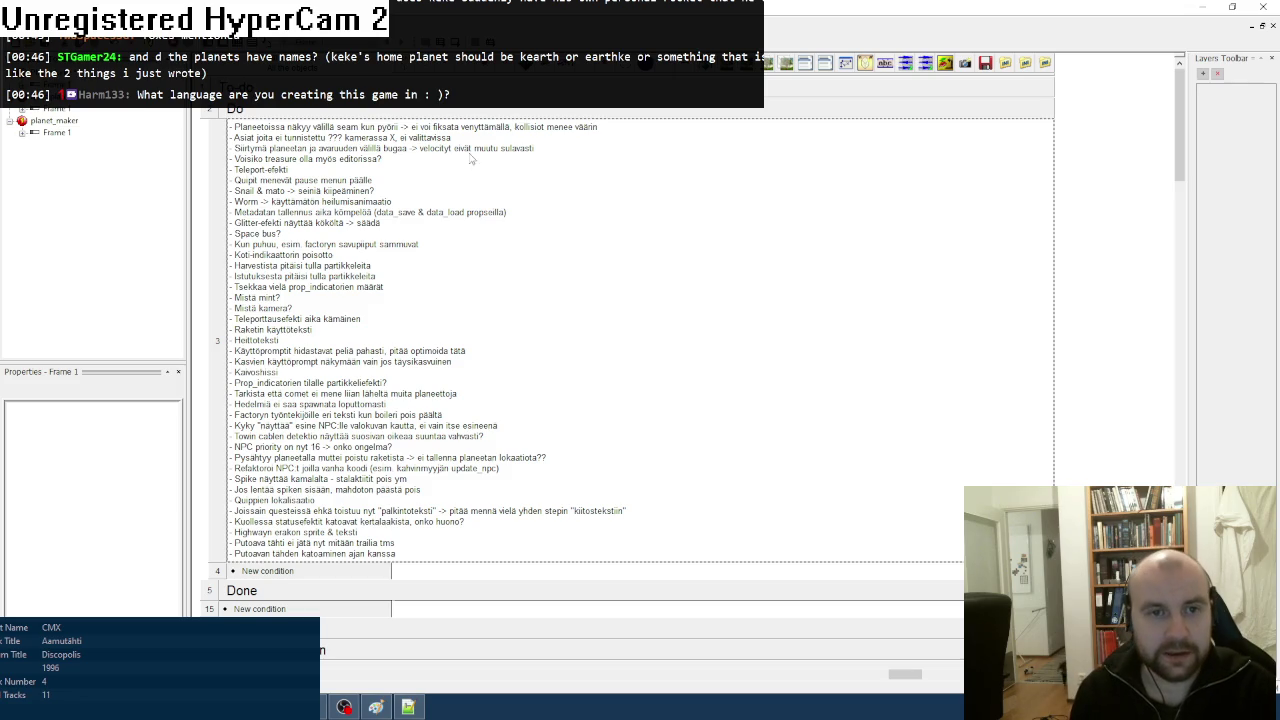
key(ctrl+m)
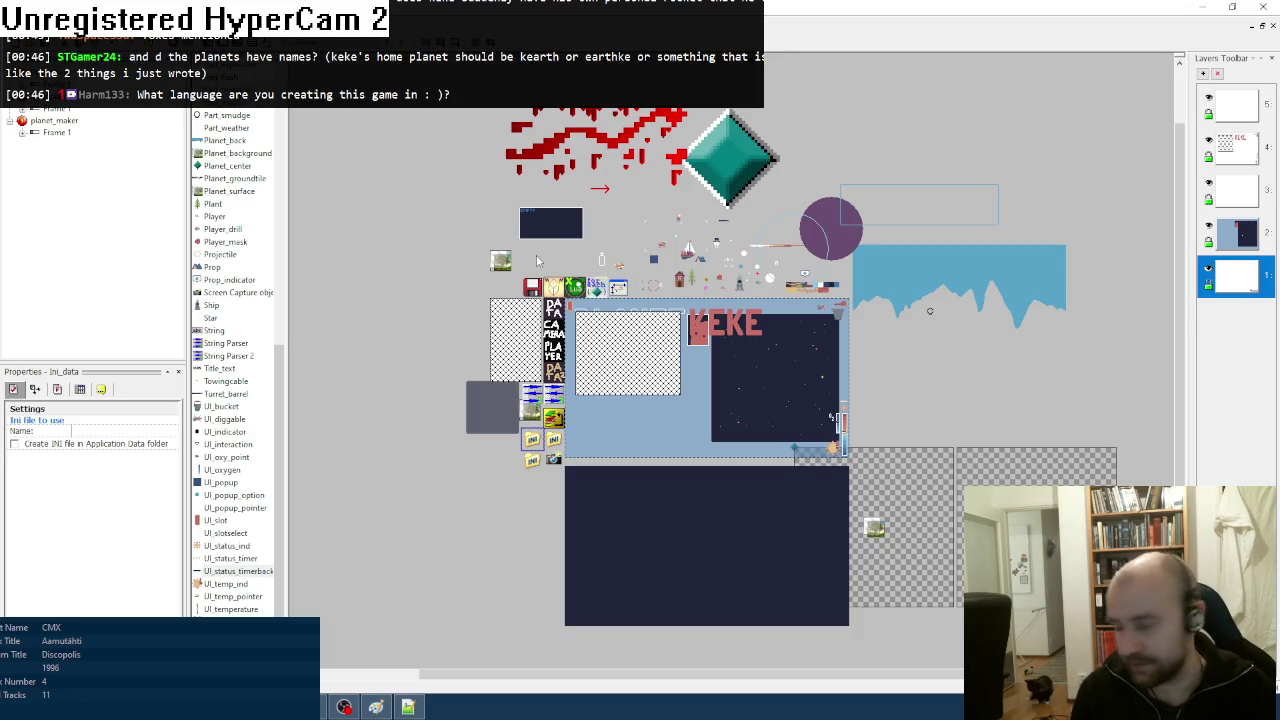
click(405, 707)
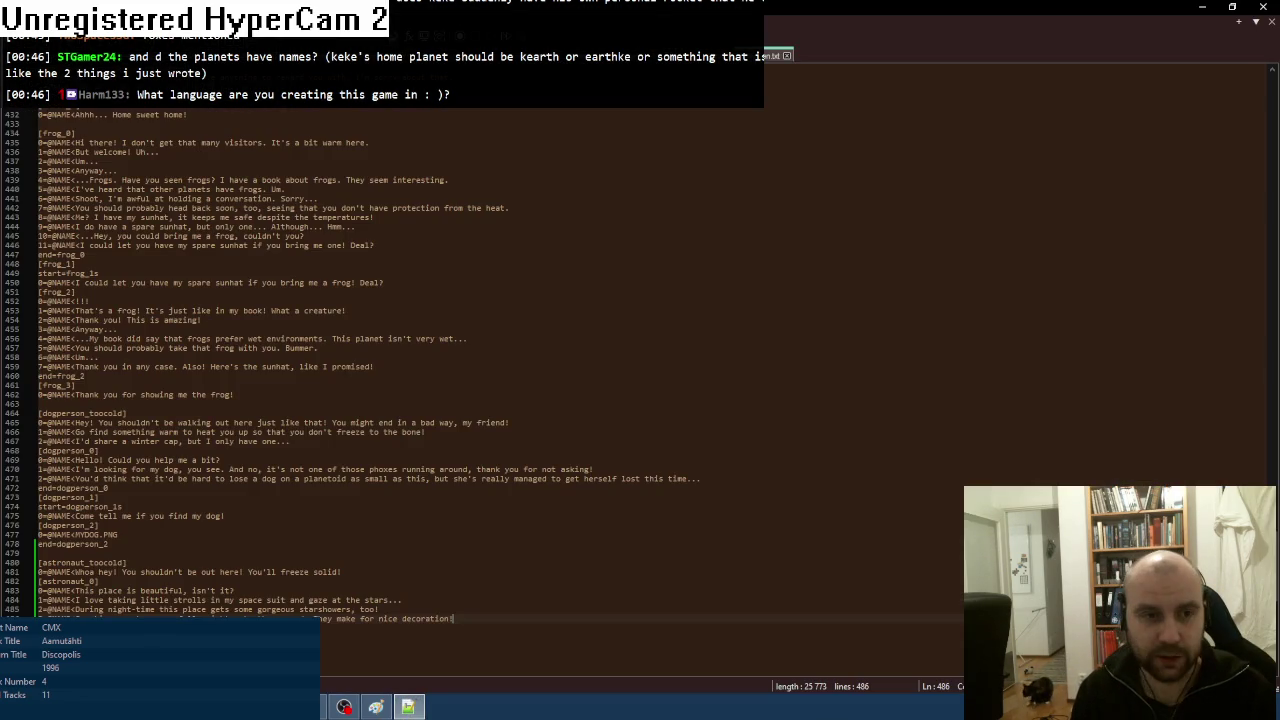
Look over the Lua script file in Notepad++, then return to Clickteam Fusion
key(ctrl+Tab)
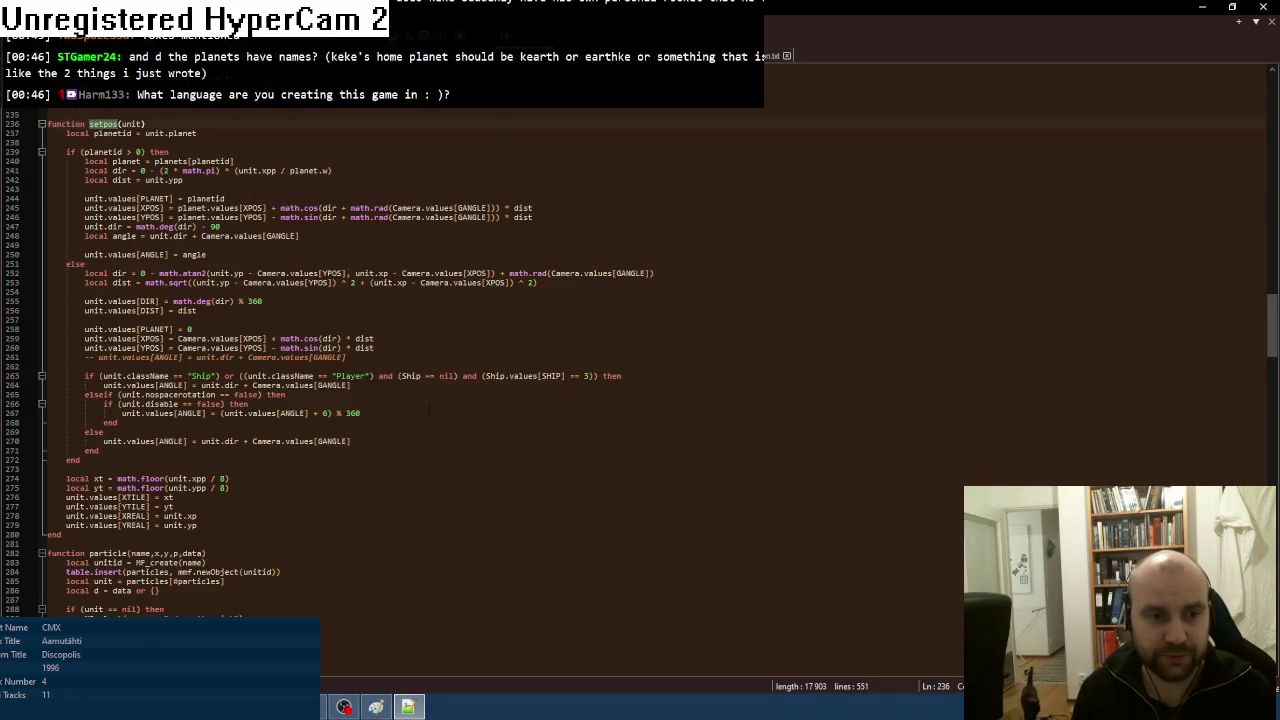
scroll(430, 408, down, 9)
key(alt+Tab)
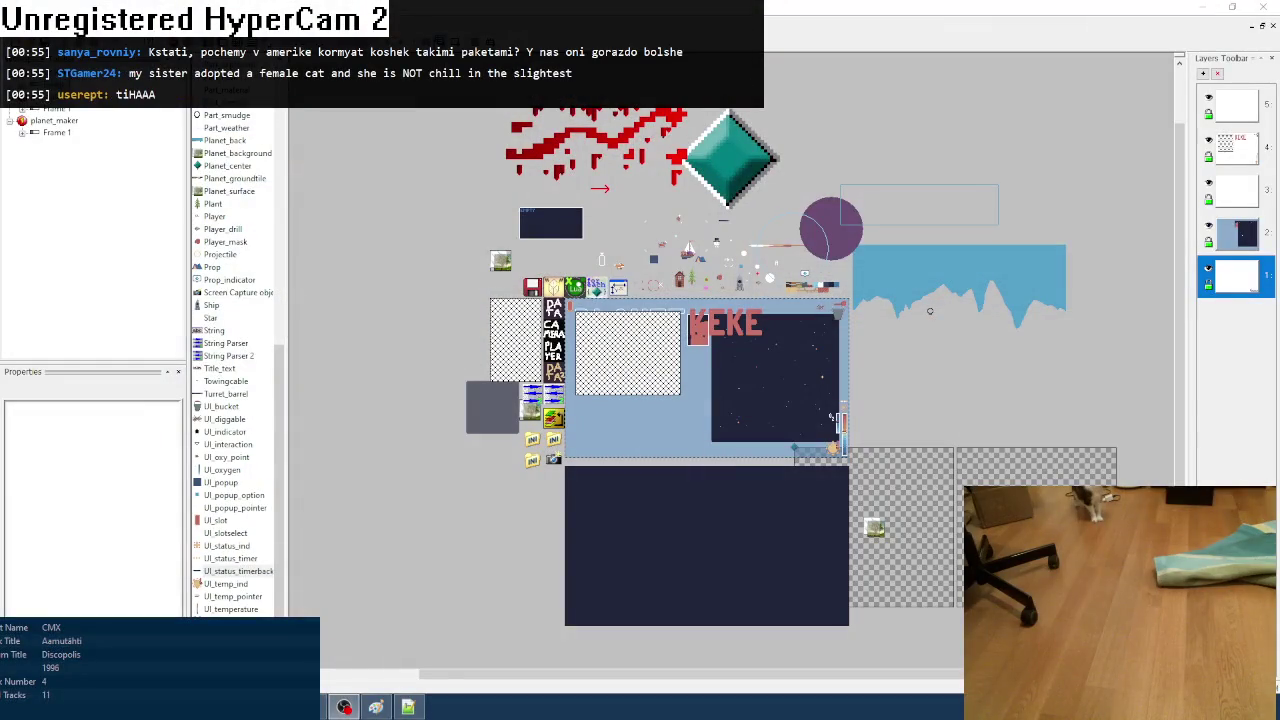
Launch a test run, start from save Slot 1, and view the star map
key(F8)
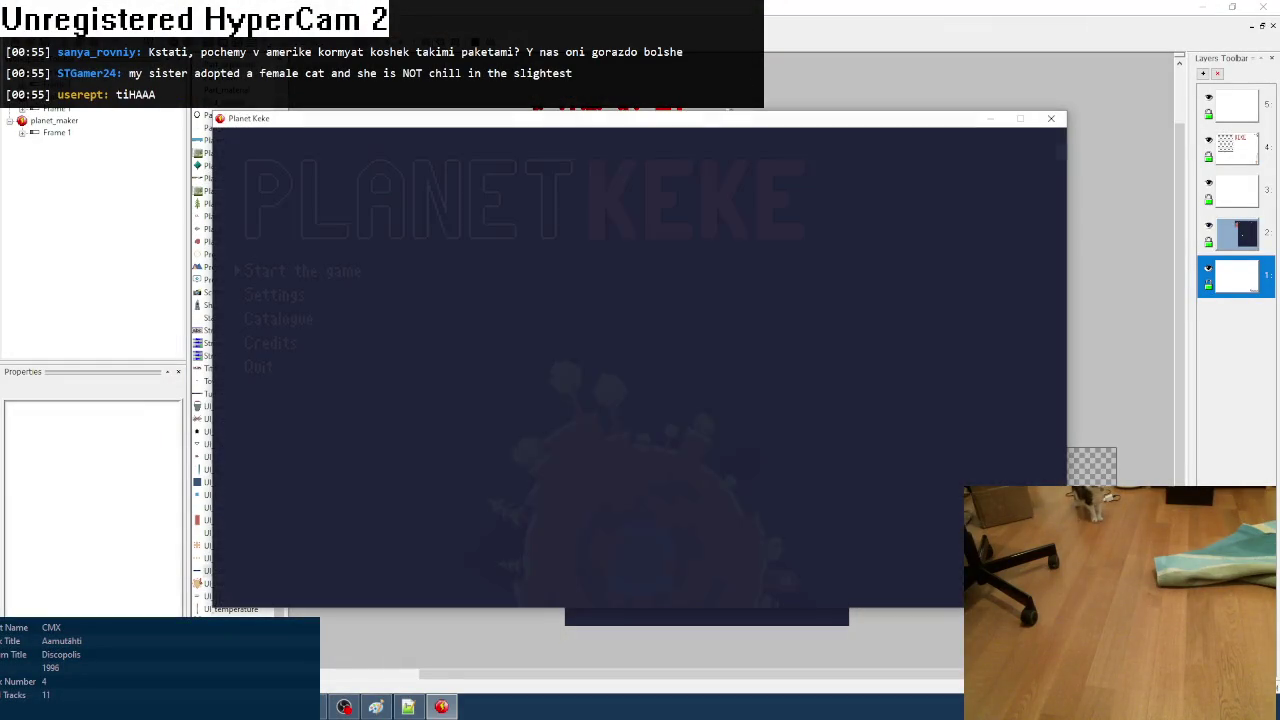
key(Return)
key(Return)
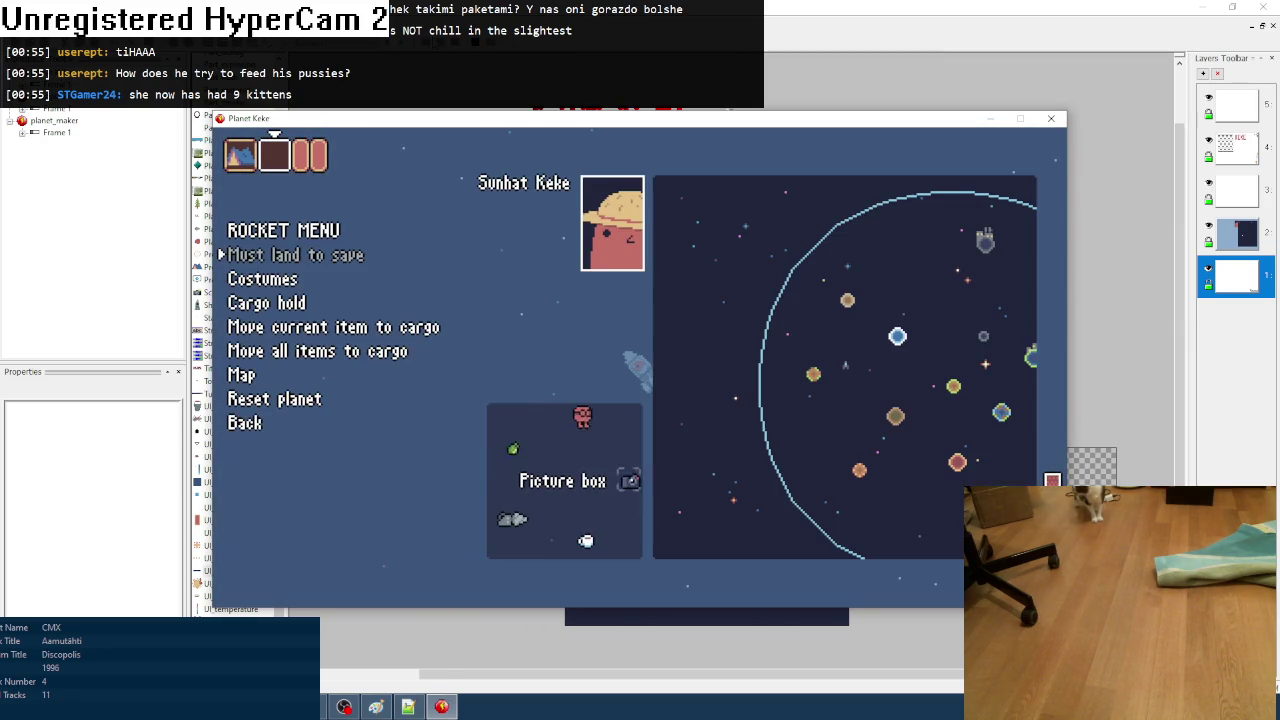
key(Down)
key(Down)
key(Down)
key(Down)
key(Return)
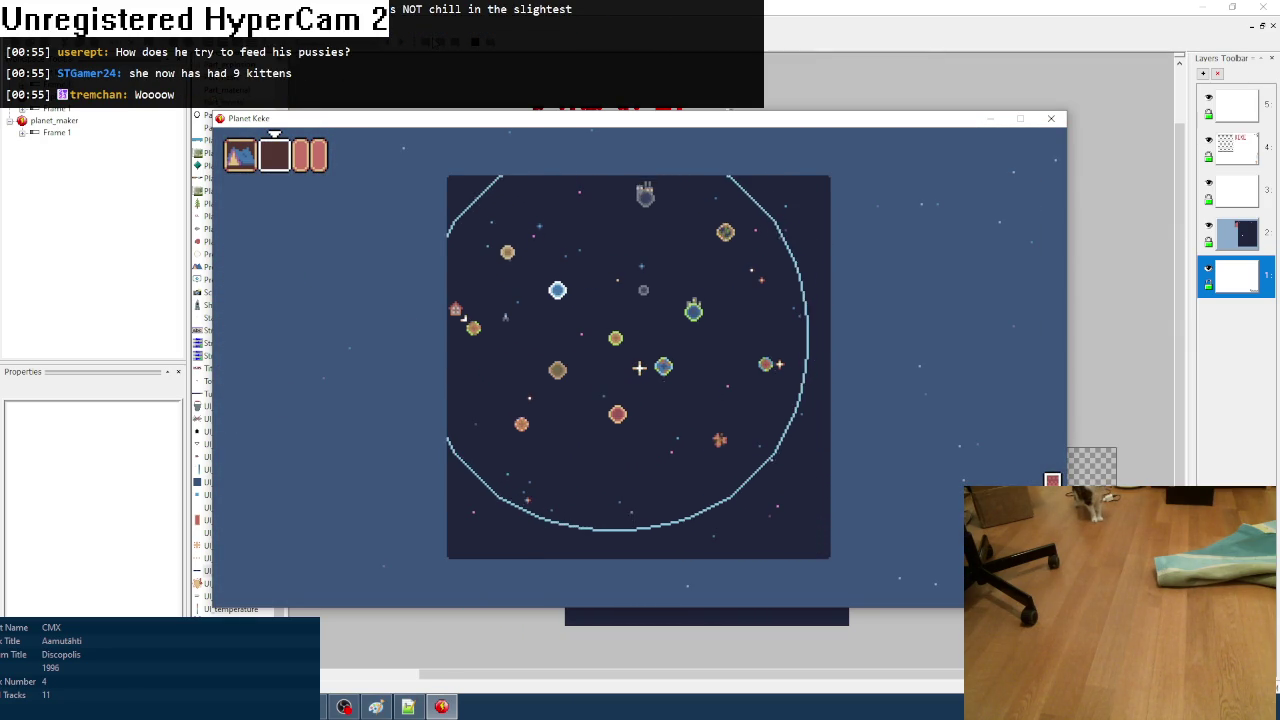
key(Escape)
key(Escape)
key(Up)
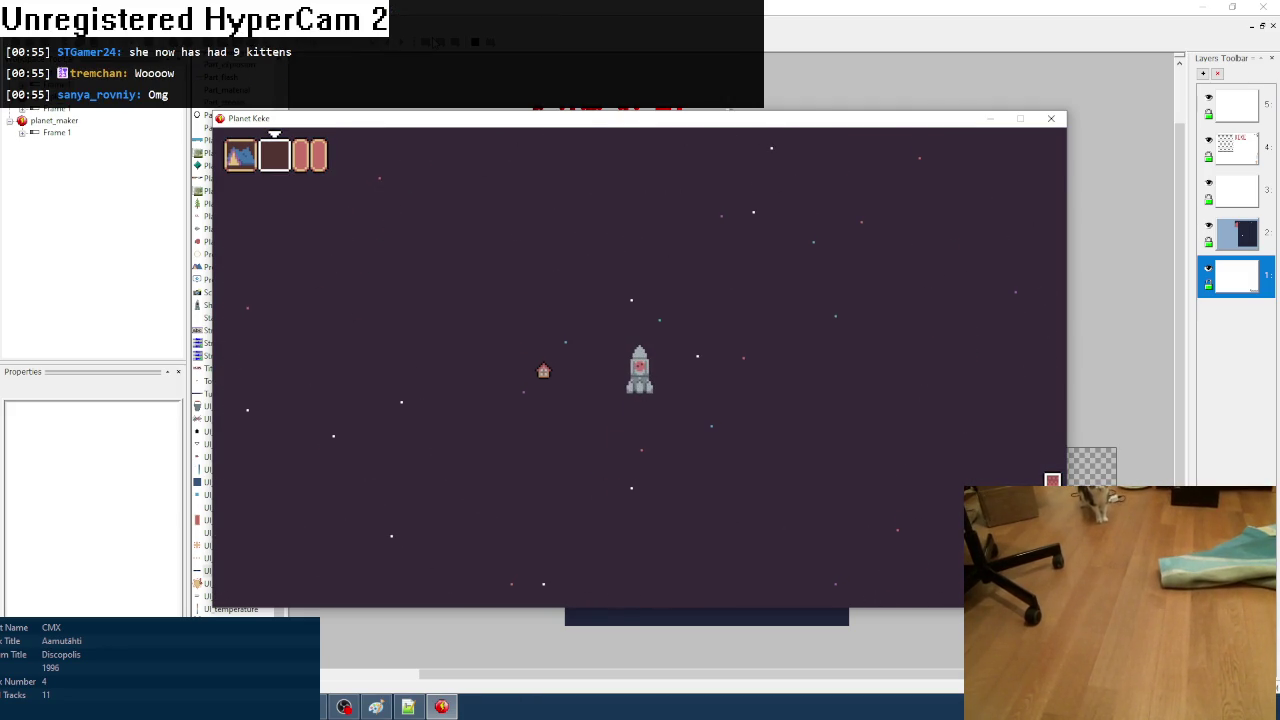
Steer and thrust the rocket toward the planet
key(Left)
key(Escape)
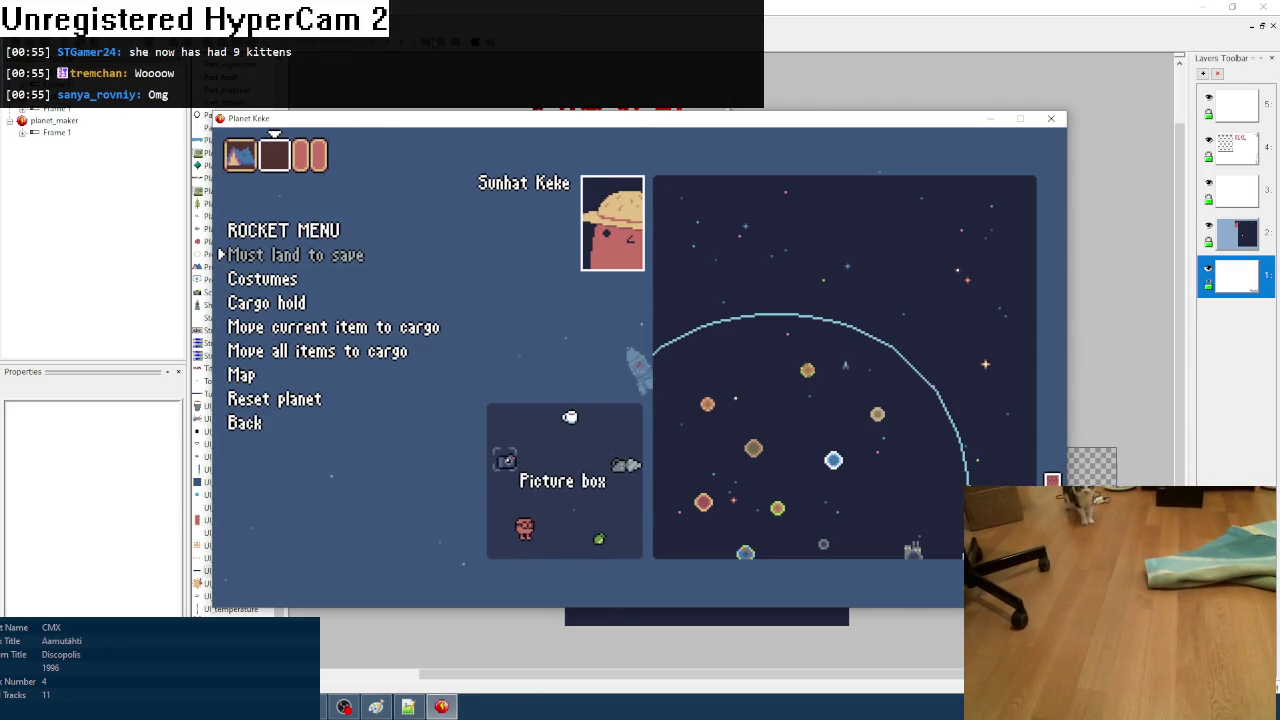
key(Escape)
key(Up)
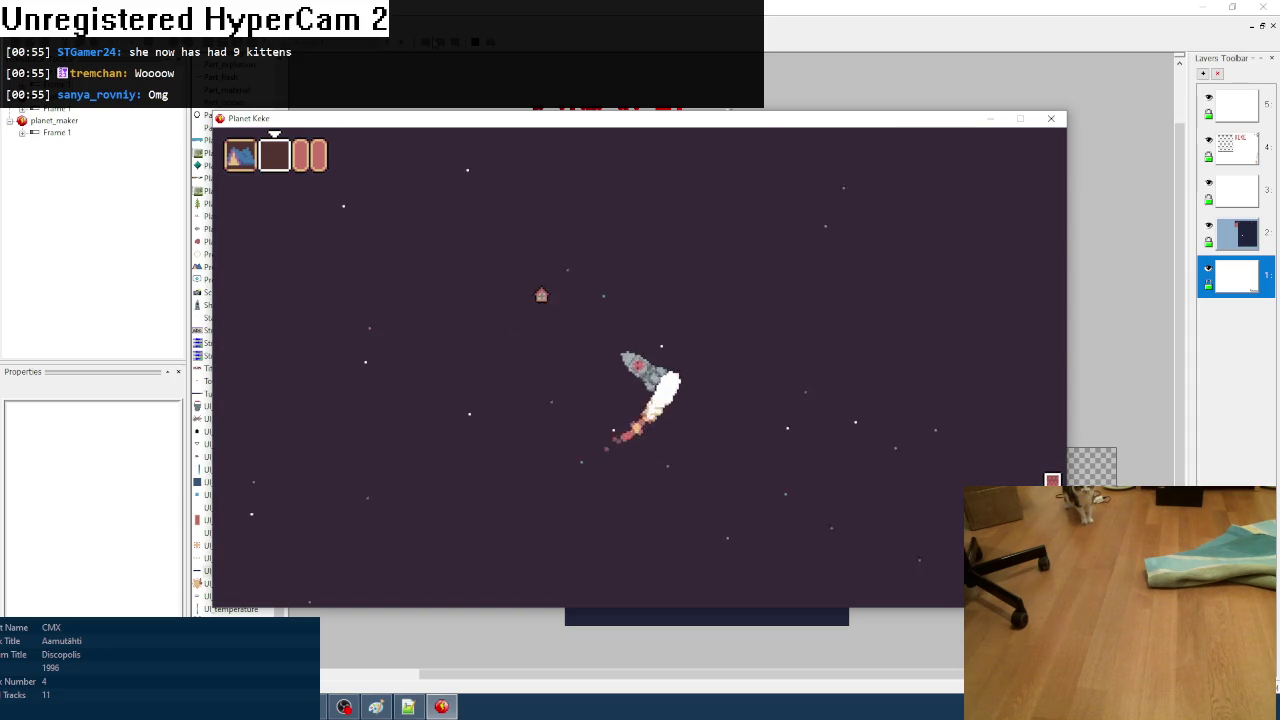
key(Right)
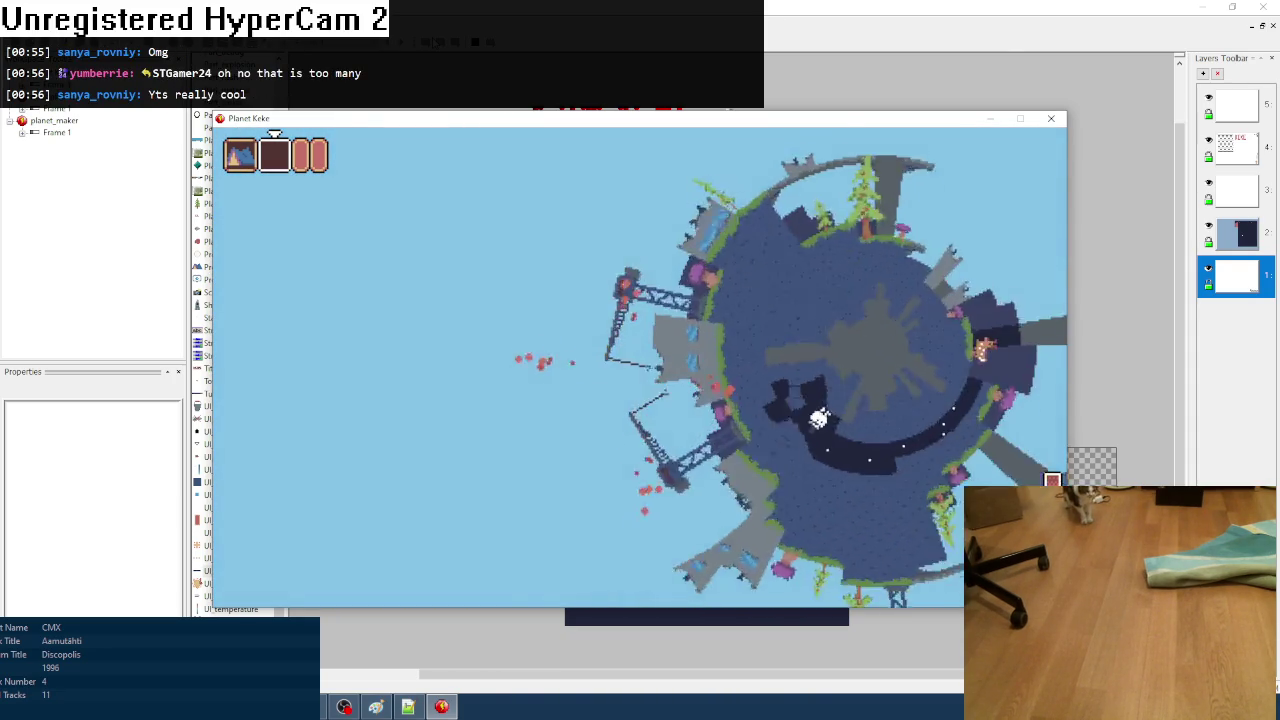
key(Escape)
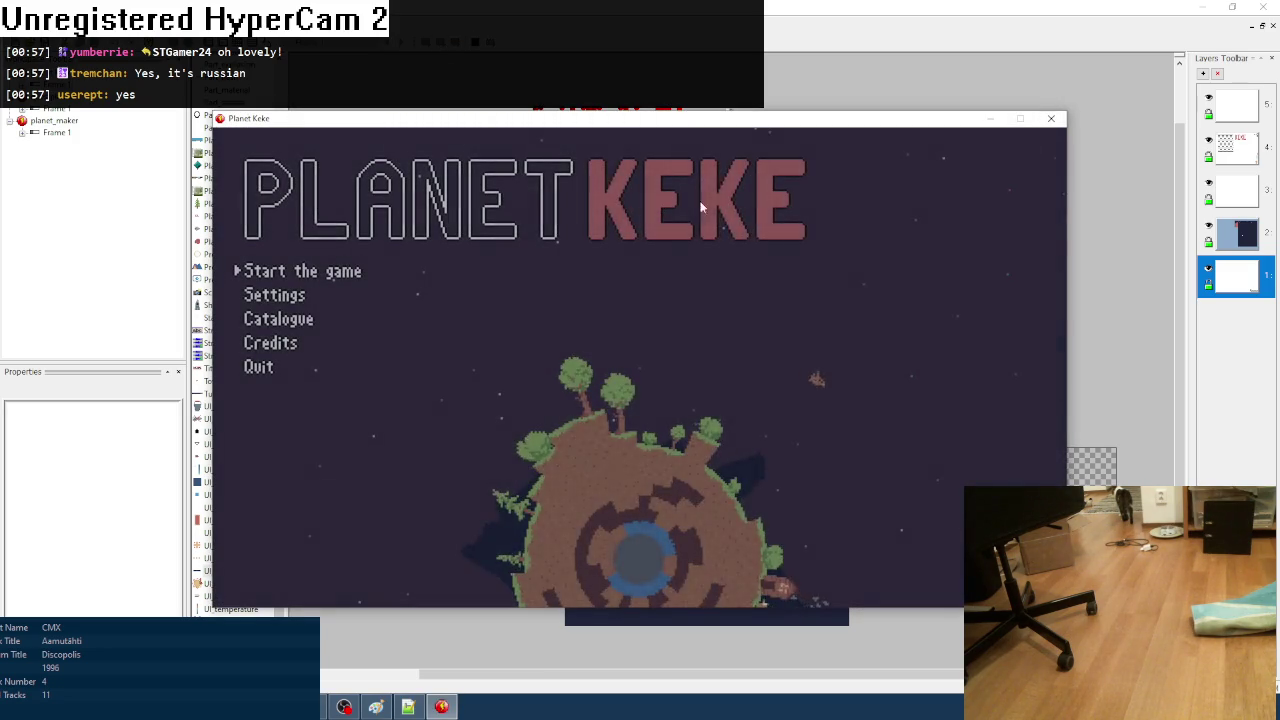
Close the Planet Keke game, enter the Bapple folder and bring up Img_1696.jpg's context menu
click(1051, 118)
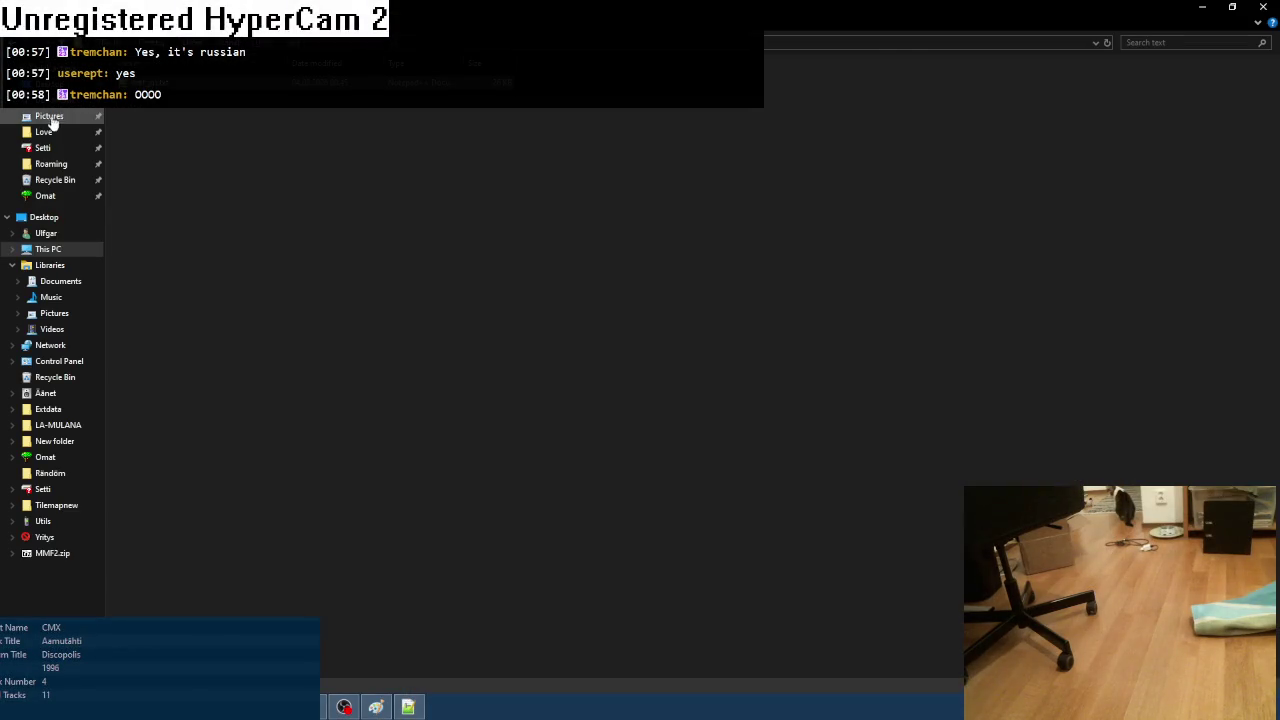
double_click(662, 100)
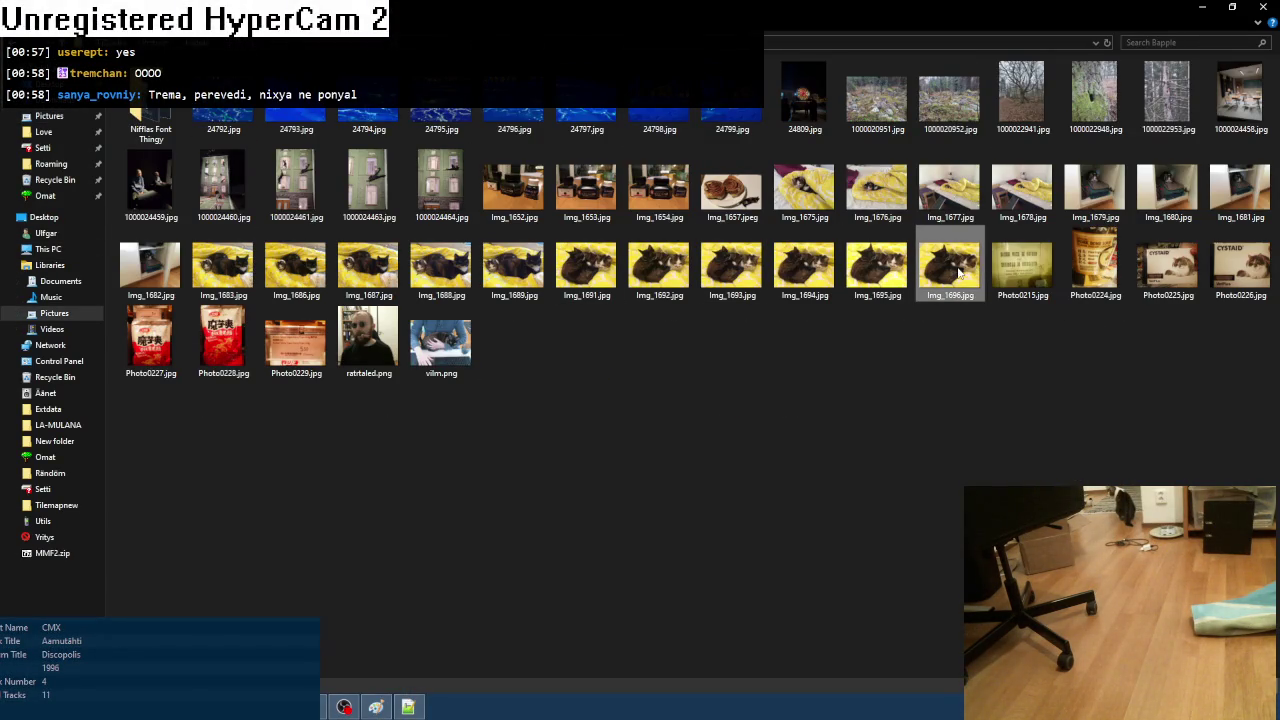
right_click(958, 270)
Open Img_1696.jpg in Photos and maximize the viewer window
mouse_move(1070, 478)
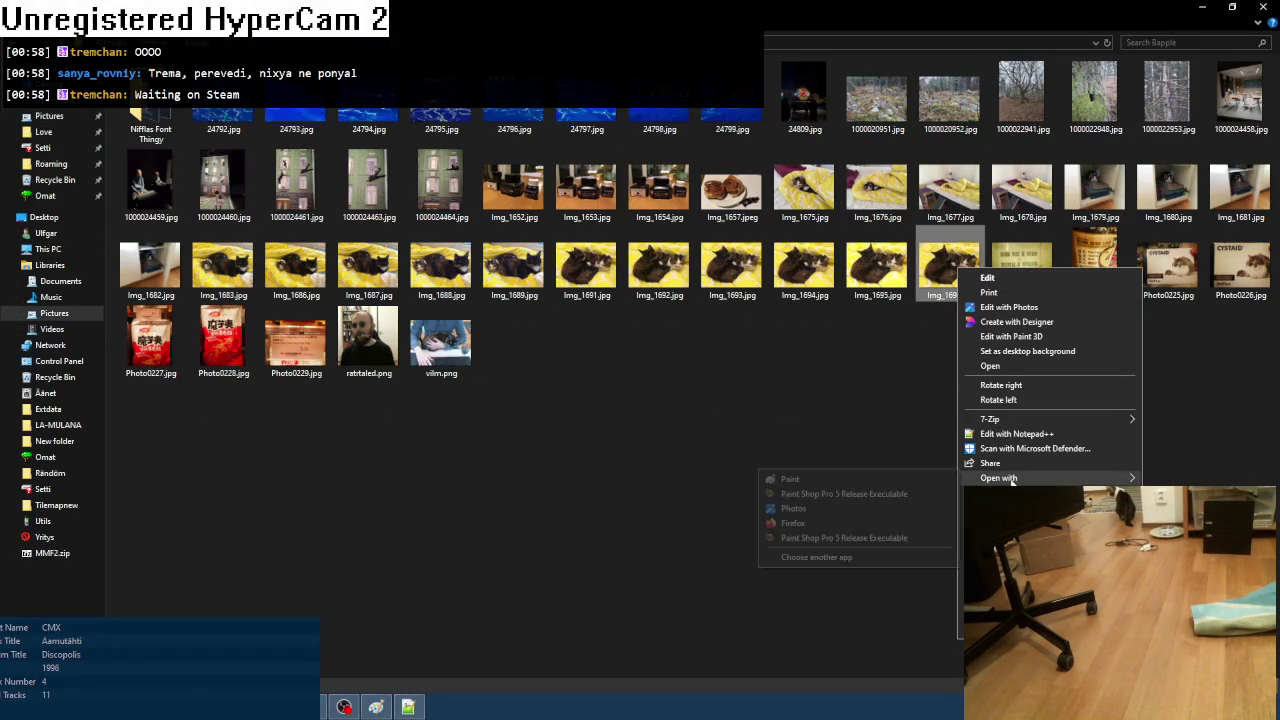
click(812, 510)
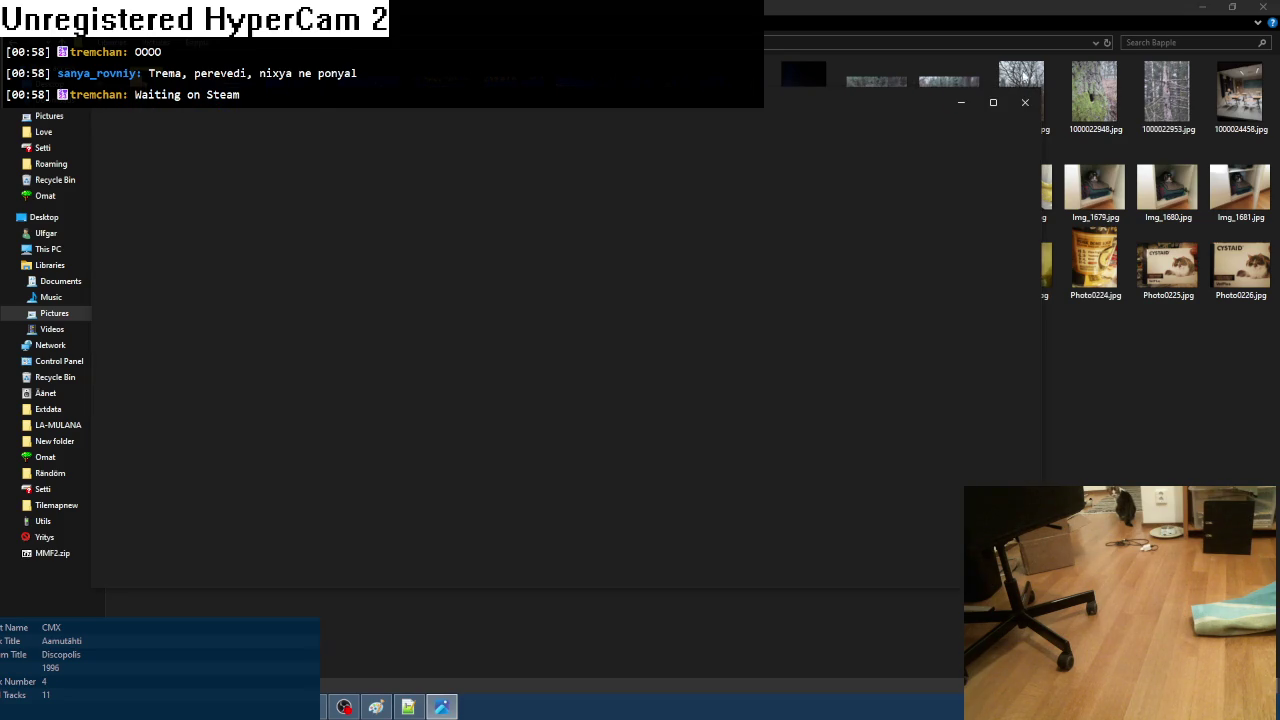
click(993, 102)
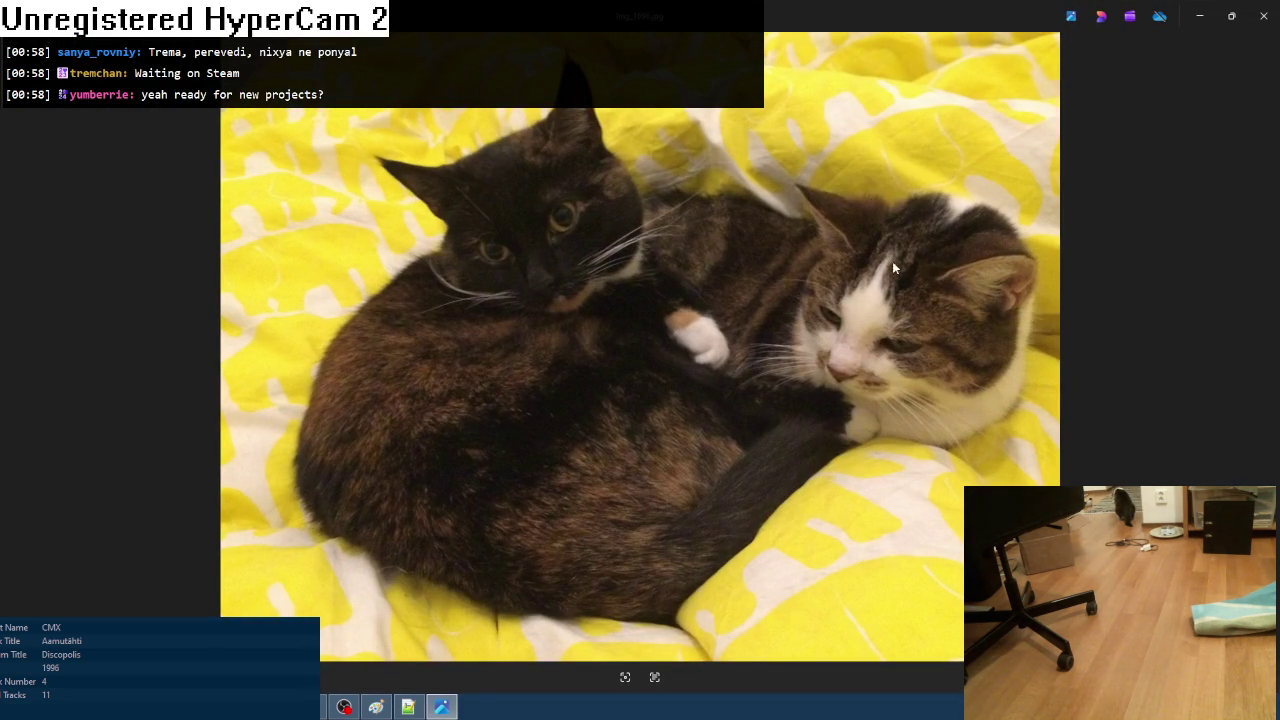
Page back through the earlier cat photos to the cat in the cupboard
click(14, 345)
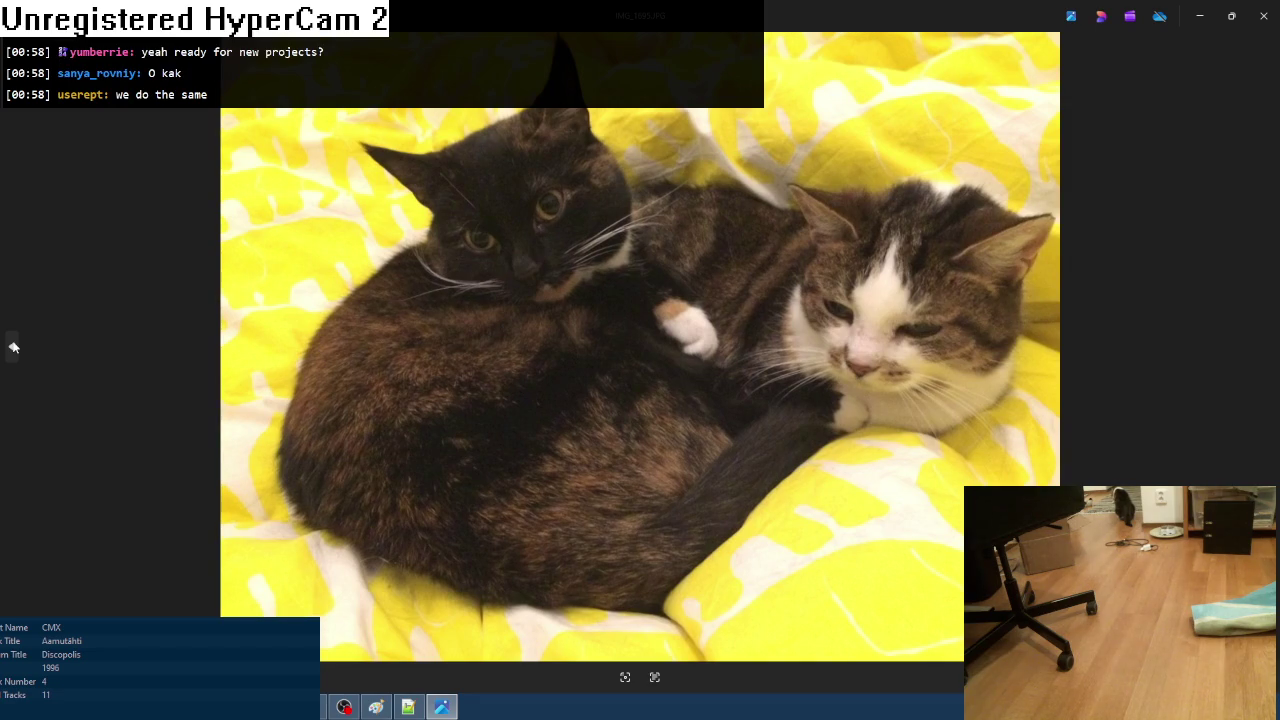
click(14, 347)
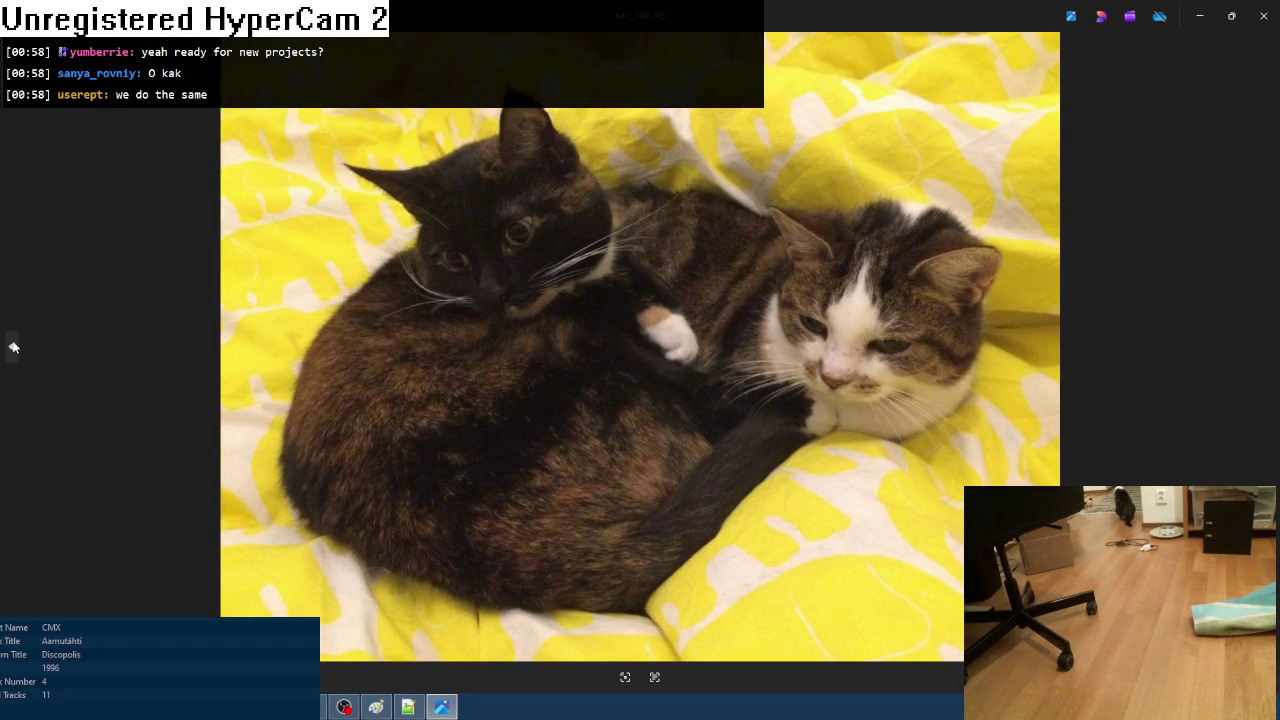
click(14, 347)
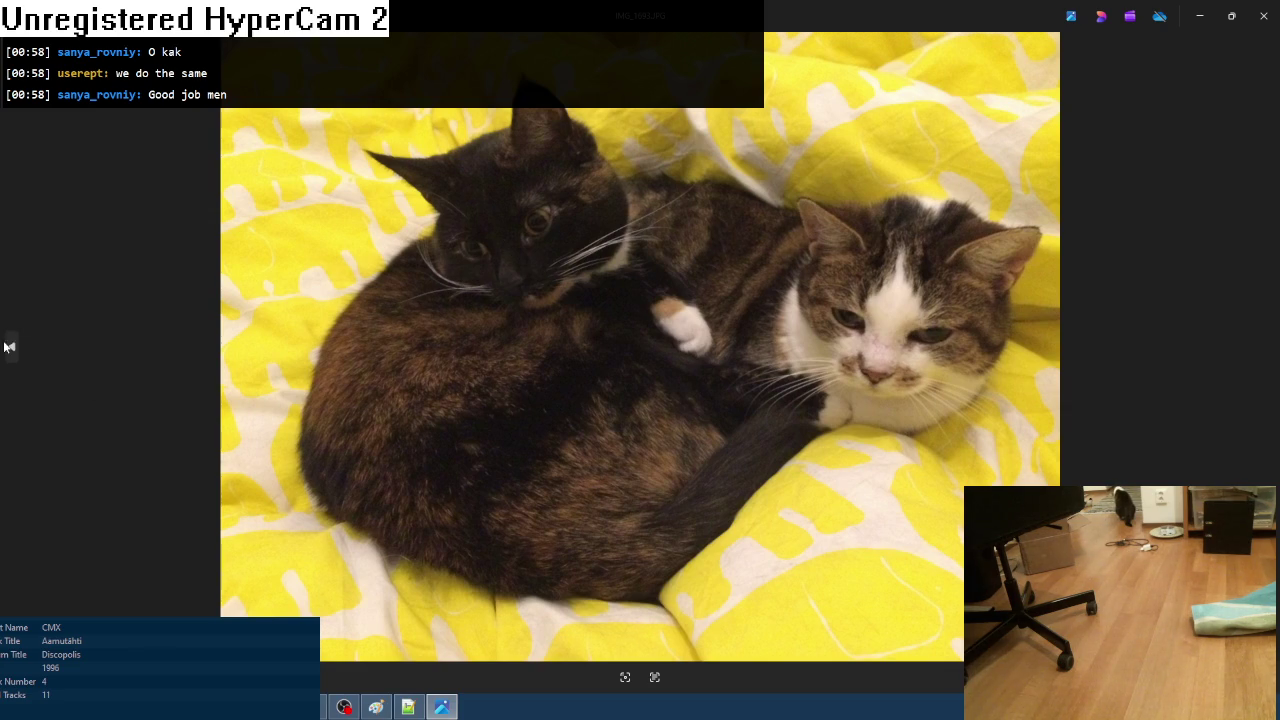
click(10, 349)
click(10, 349)
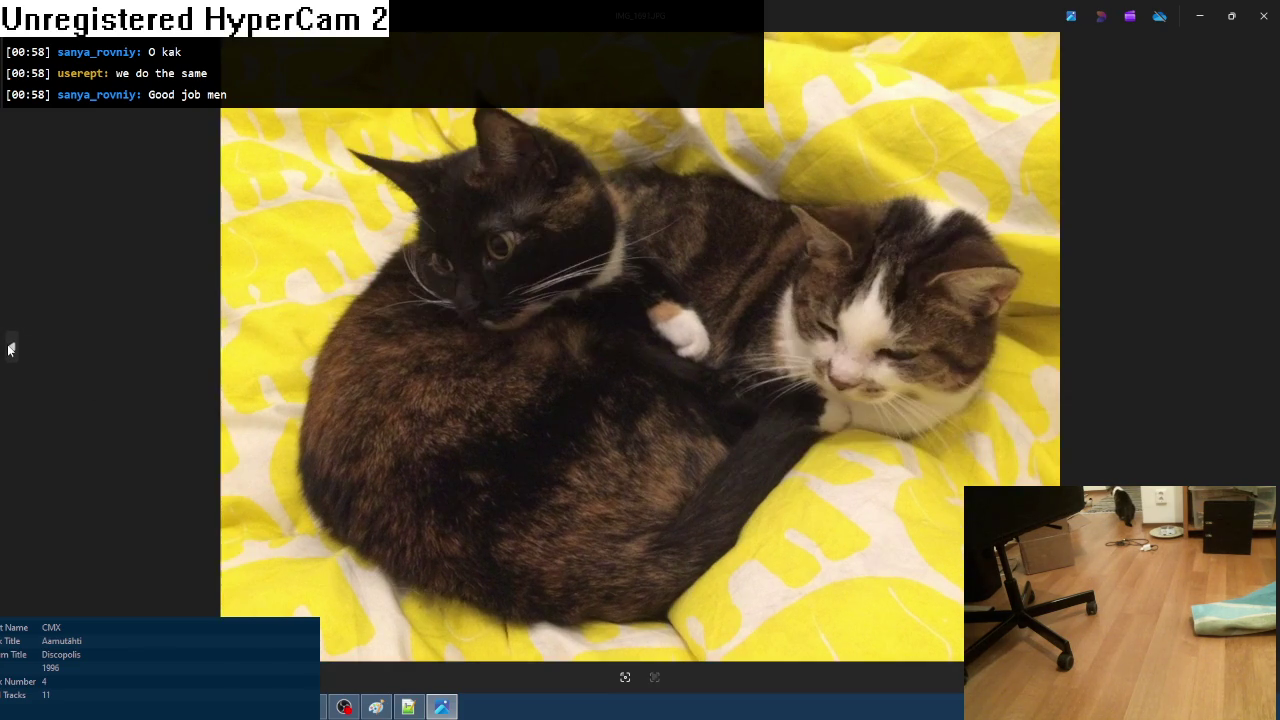
click(10, 349)
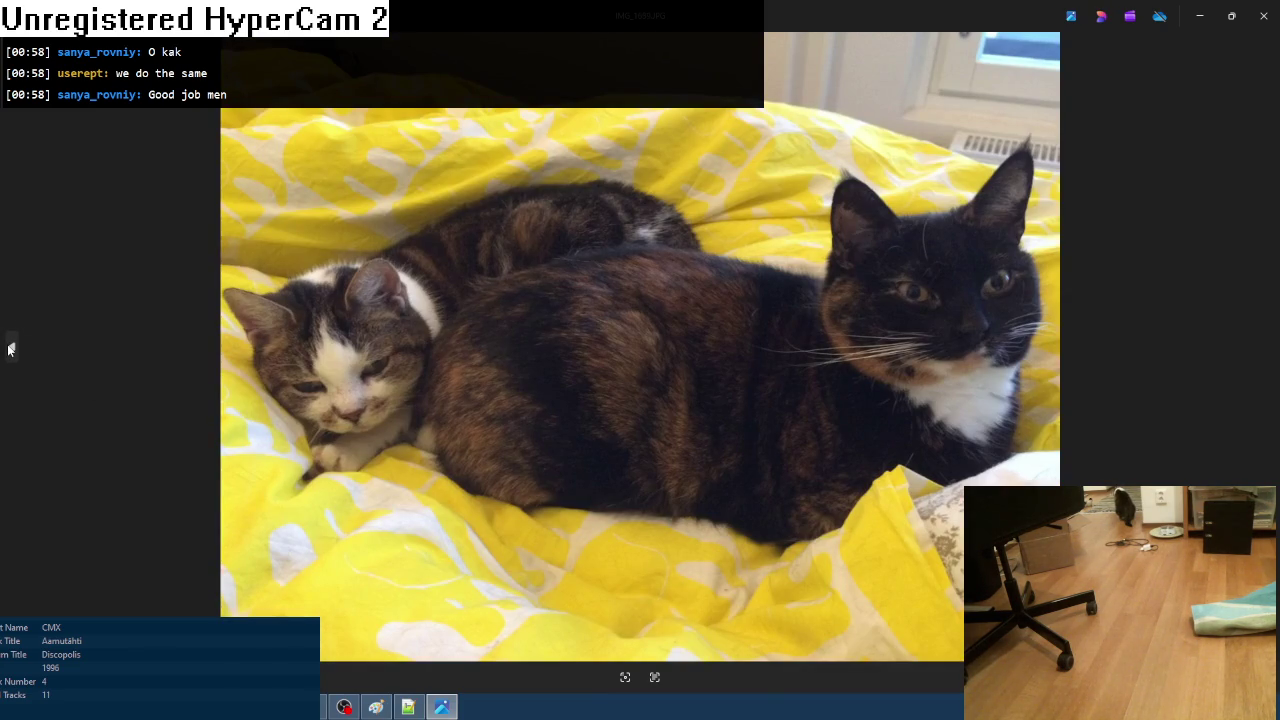
scroll(245, 380, up, 5)
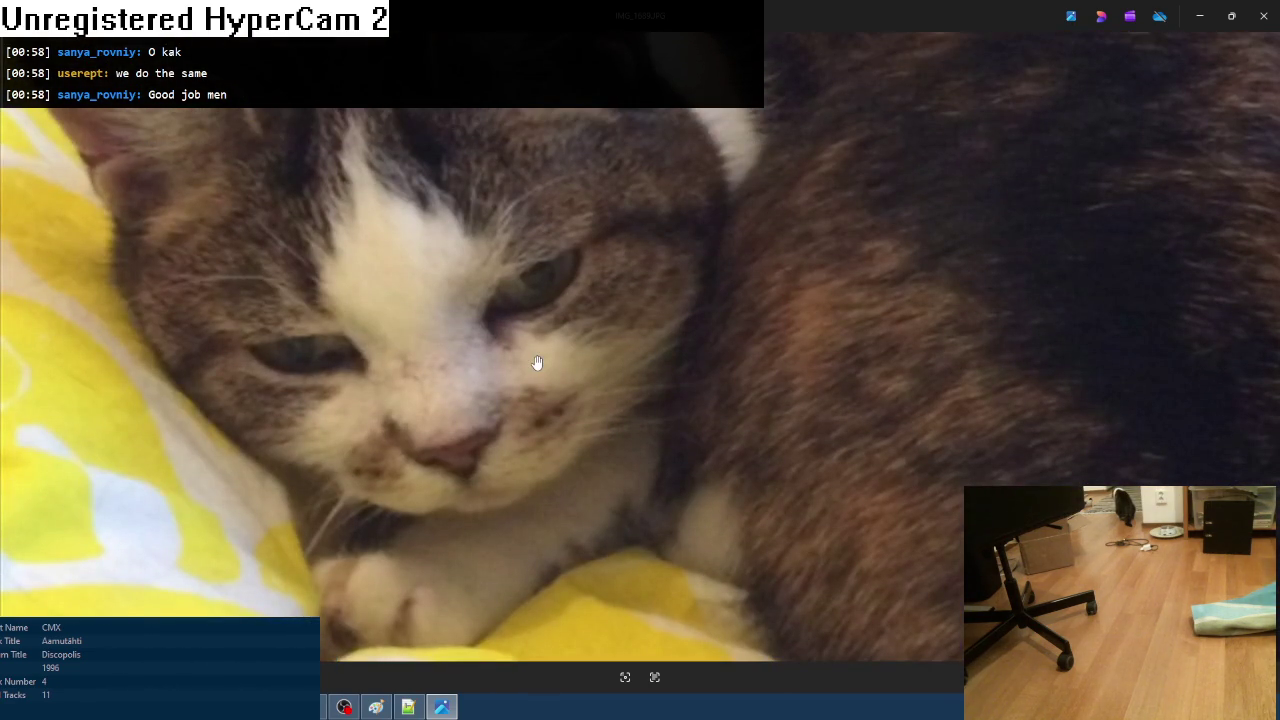
scroll(537, 360, down, 5)
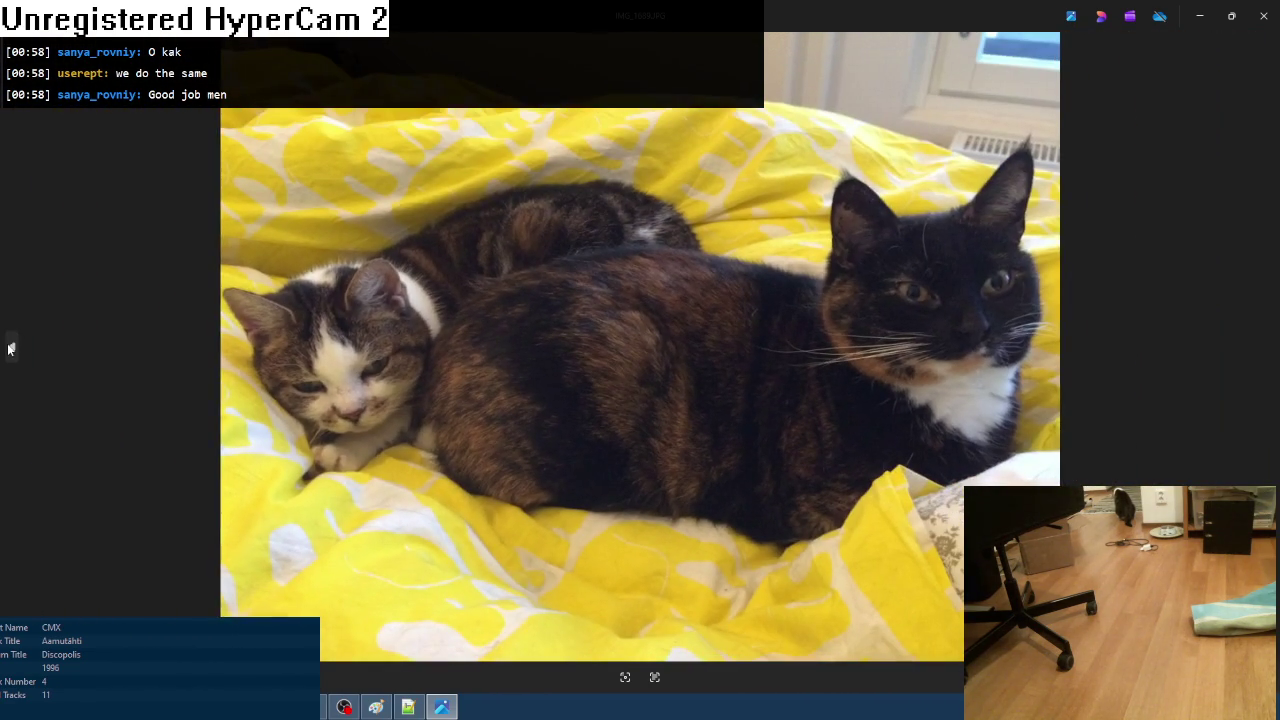
click(10, 349)
click(10, 349)
click(10, 349)
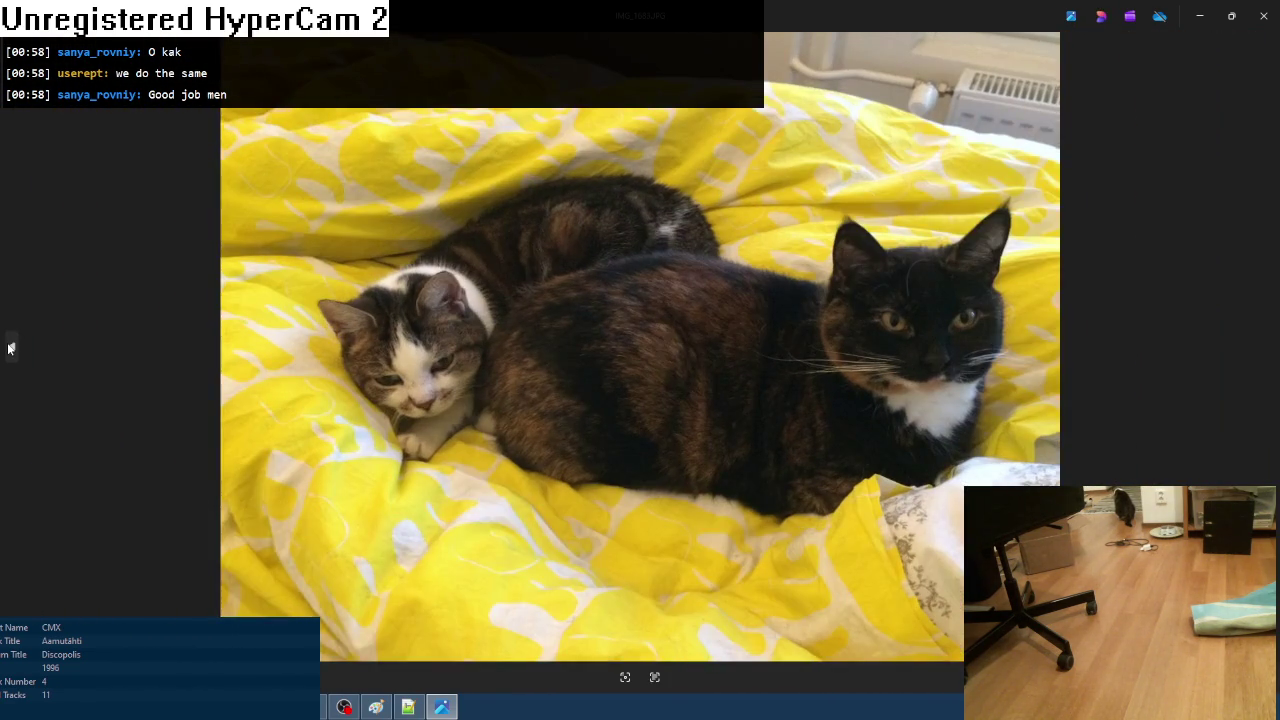
click(10, 349)
Step back through the cupboard shots to the cat on the bed, zooming in and out
scroll(614, 205, up, 5)
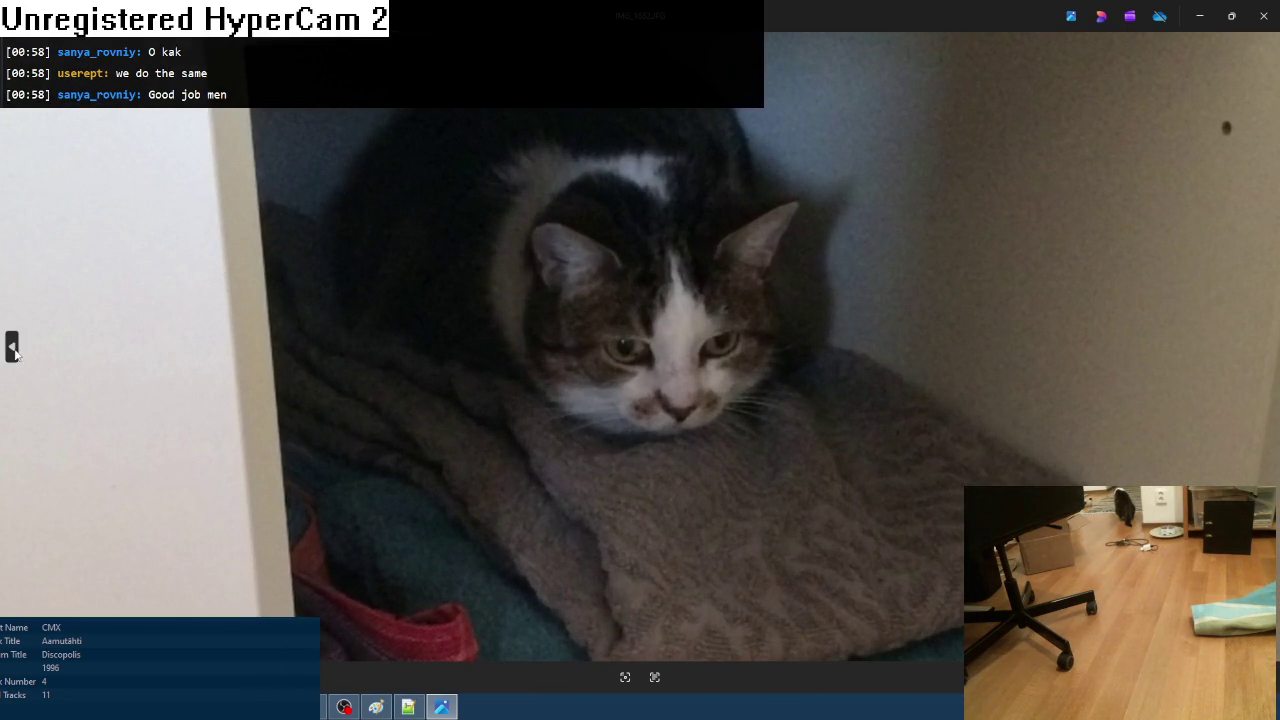
click(12, 348)
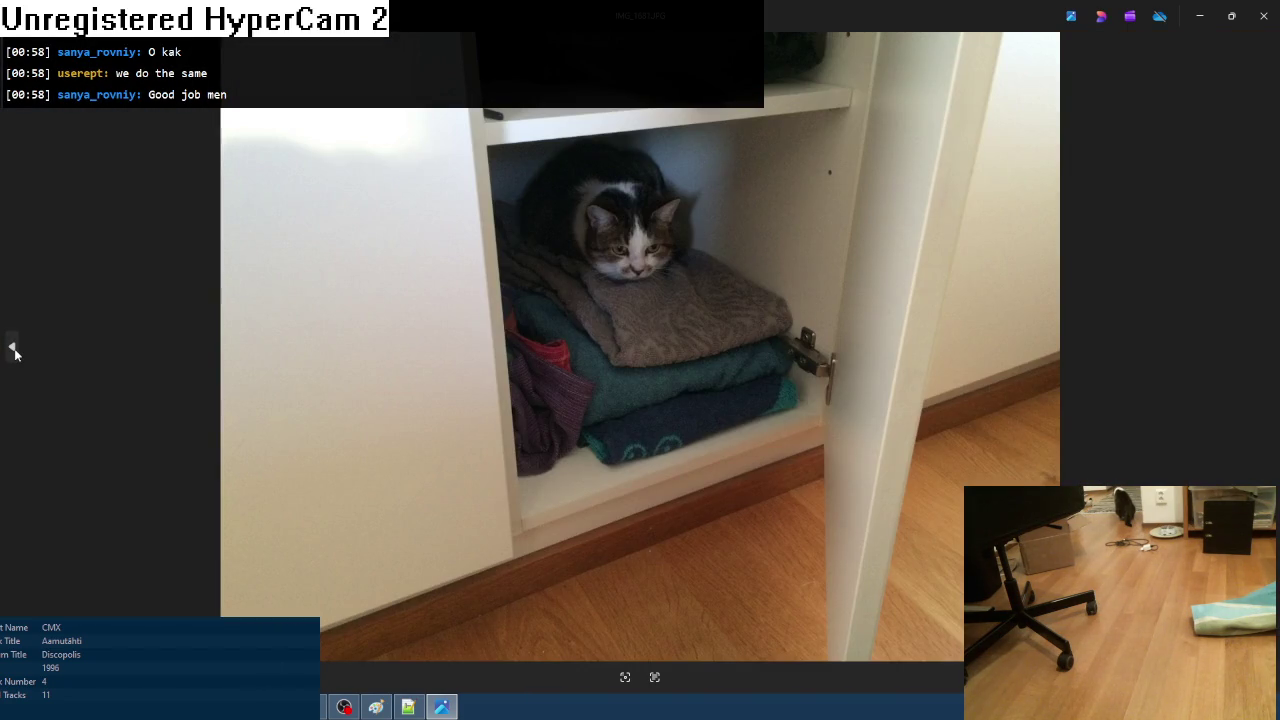
click(13, 349)
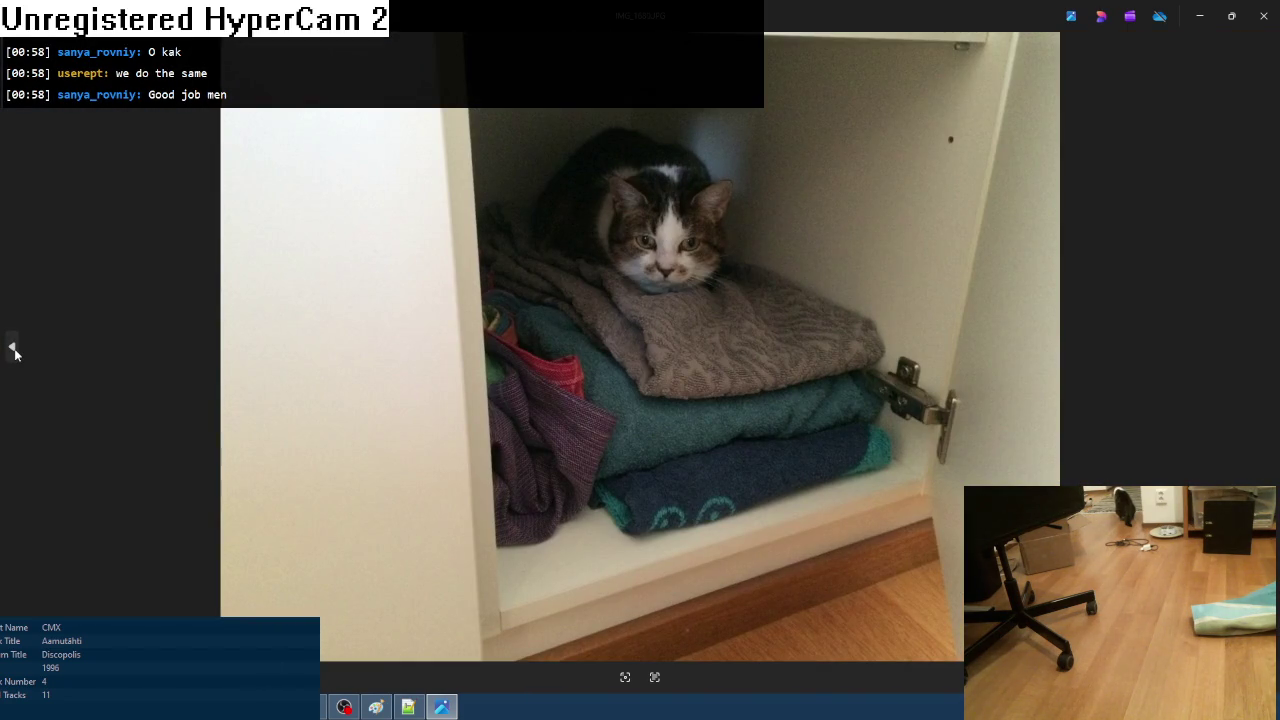
click(14, 350)
click(14, 350)
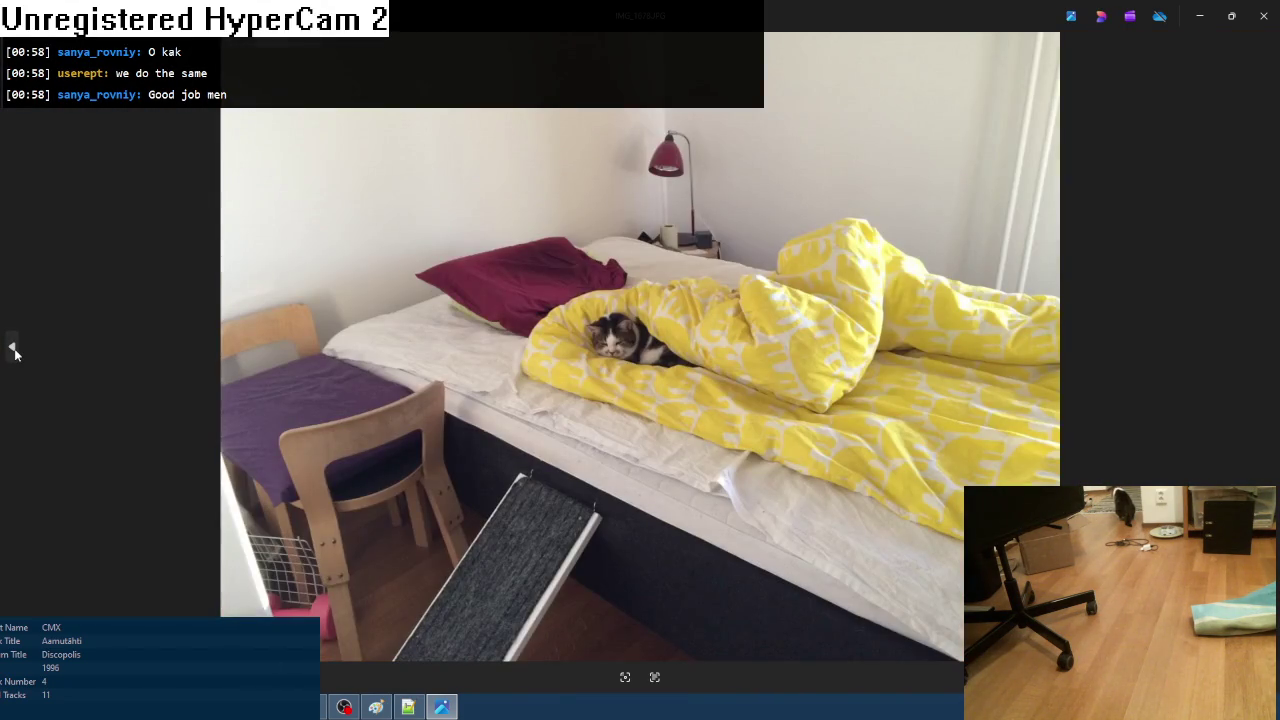
scroll(629, 343, up, 3)
scroll(520, 340, up, 2)
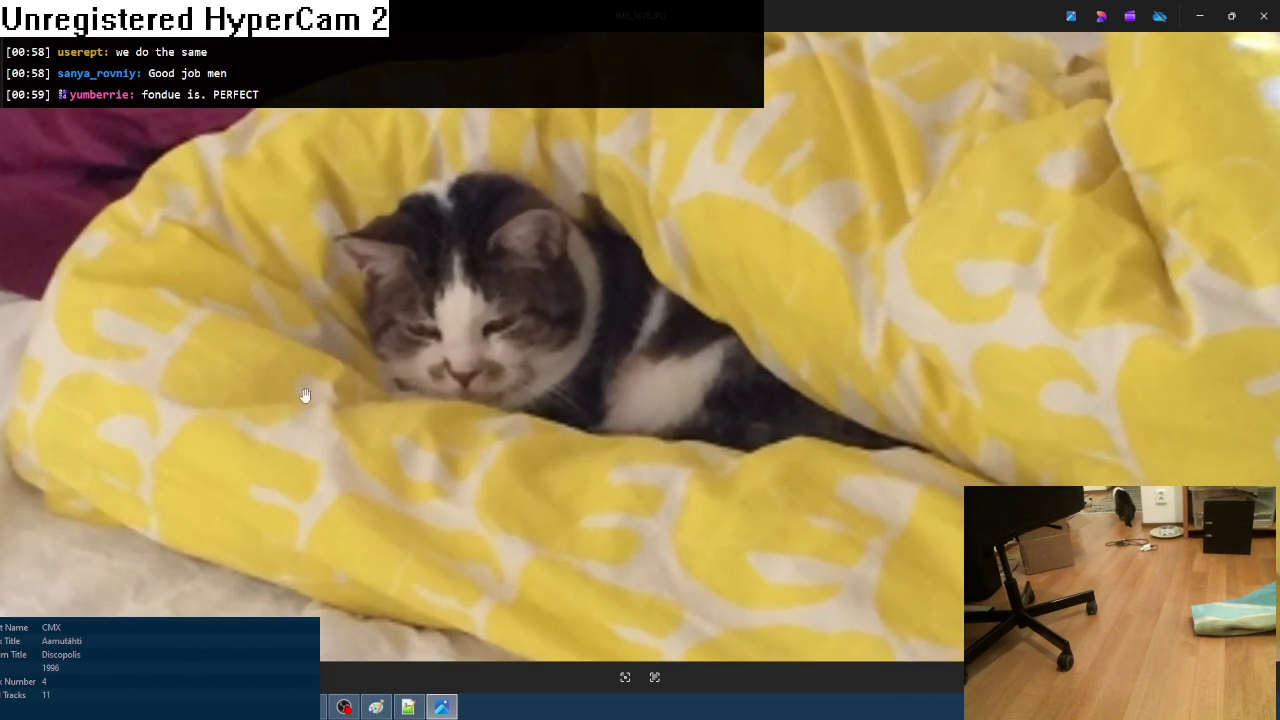
scroll(286, 428, down, 1)
scroll(286, 436, down, 3)
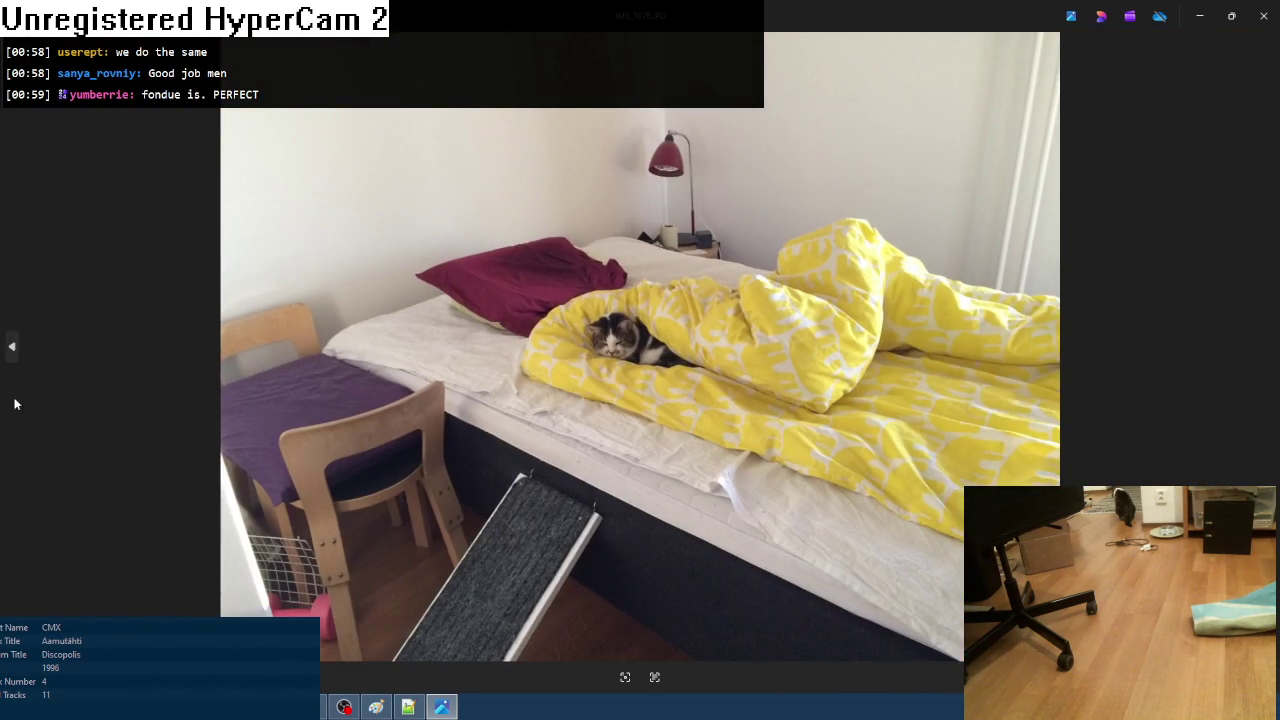
Browse back past the duvet, cinnamon roll and ink bottle photos to the green building, then close Photos
click(11, 347)
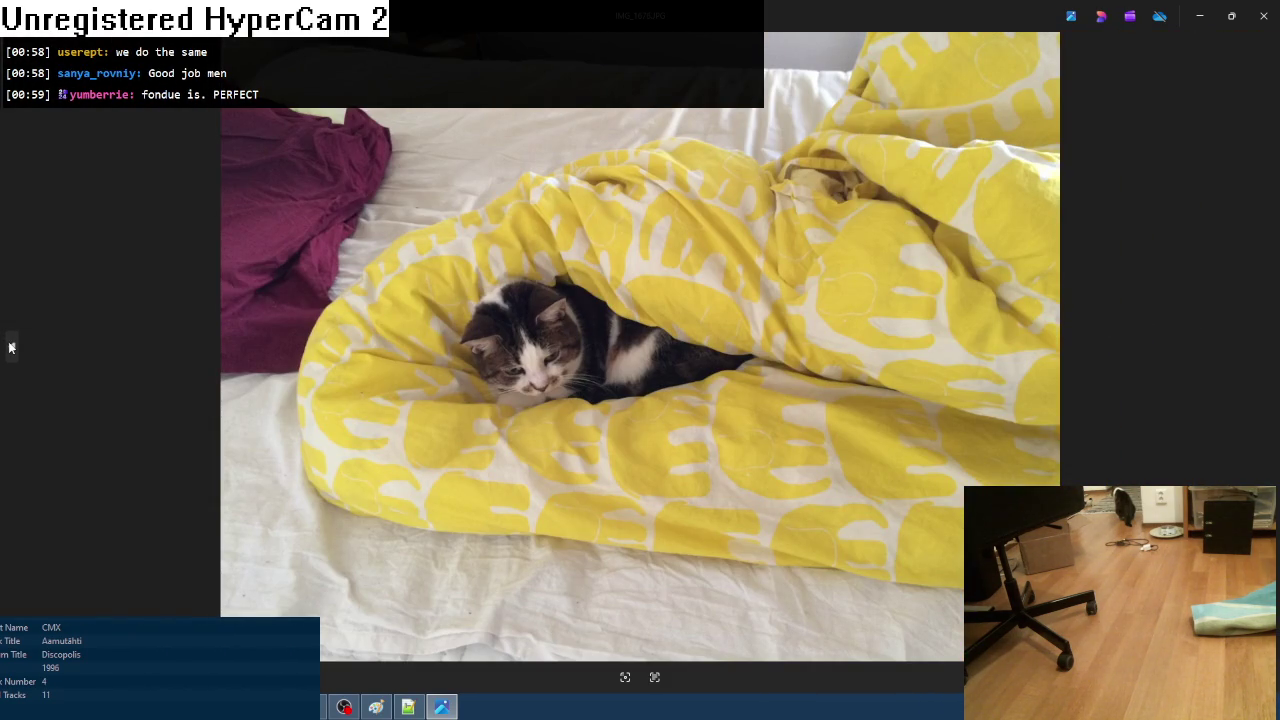
click(11, 347)
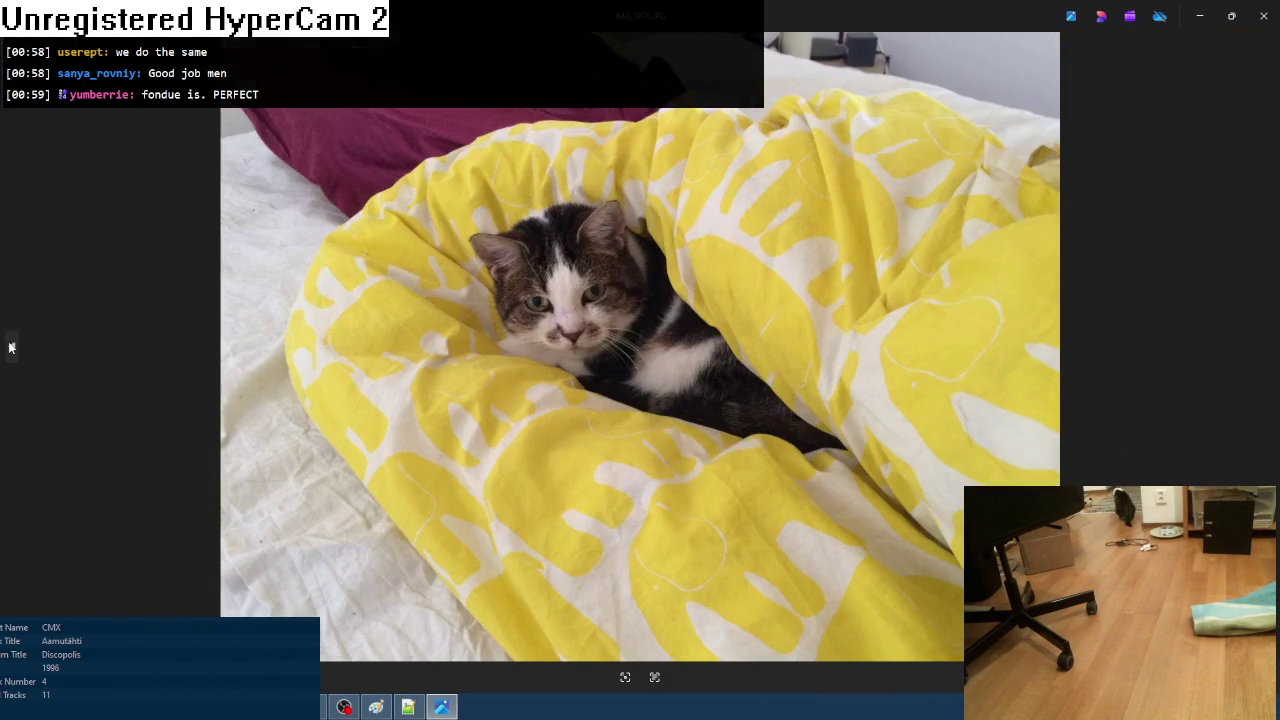
click(11, 347)
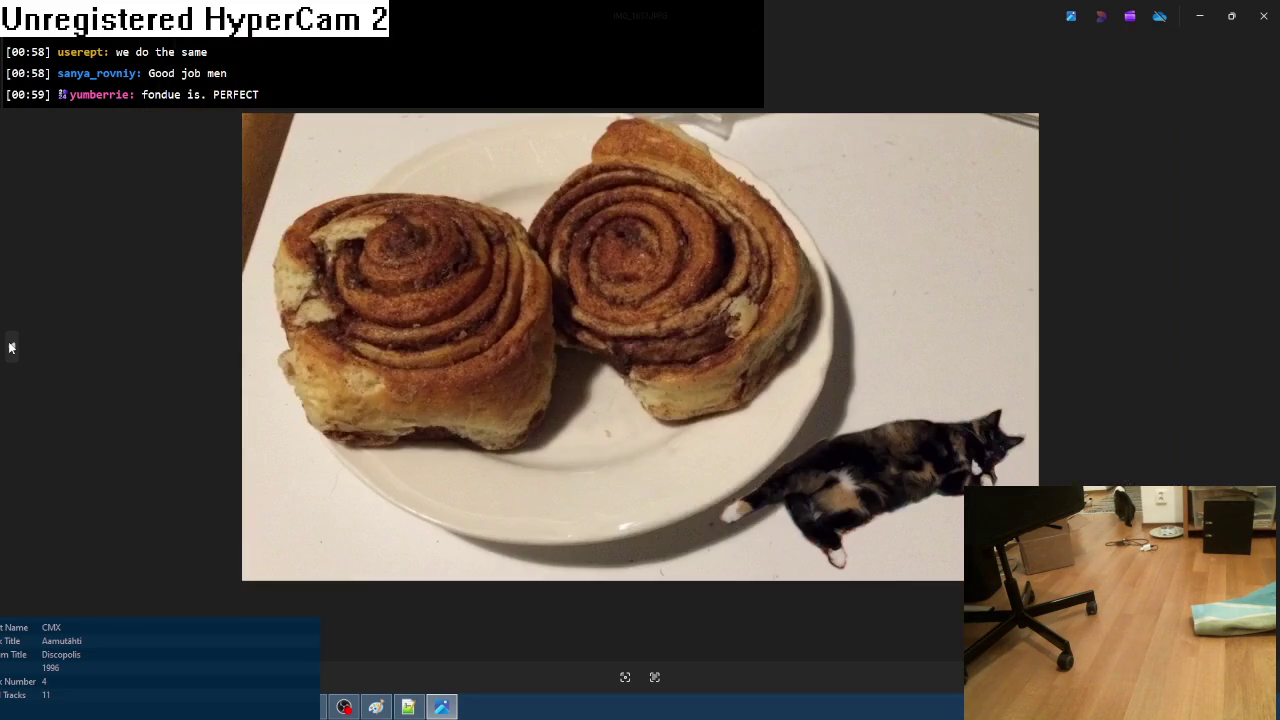
click(11, 347)
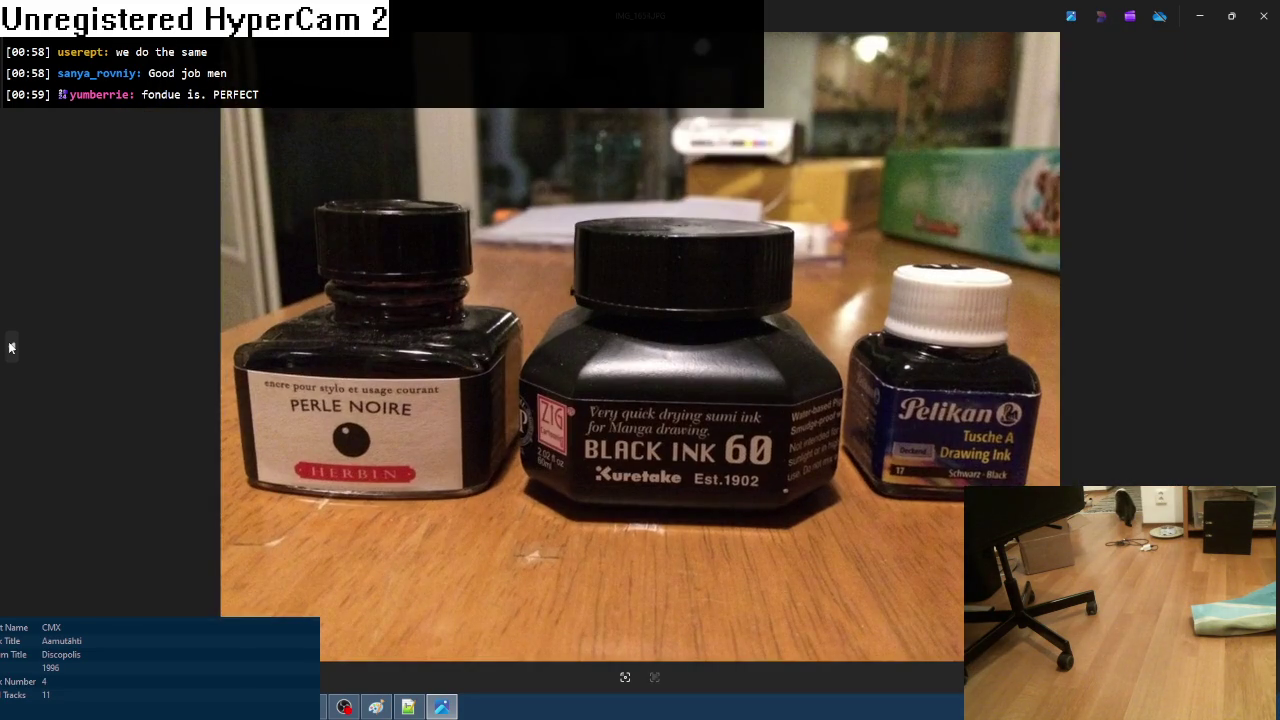
click(11, 347)
click(11, 347)
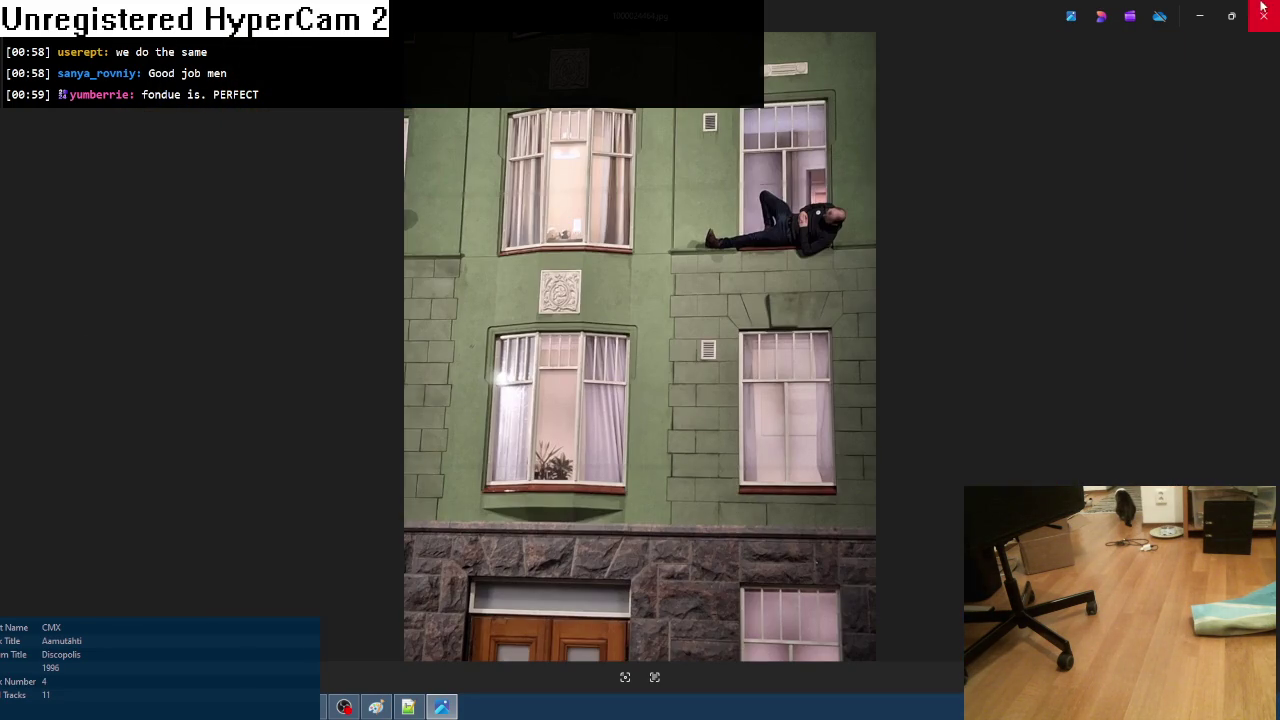
click(1263, 16)
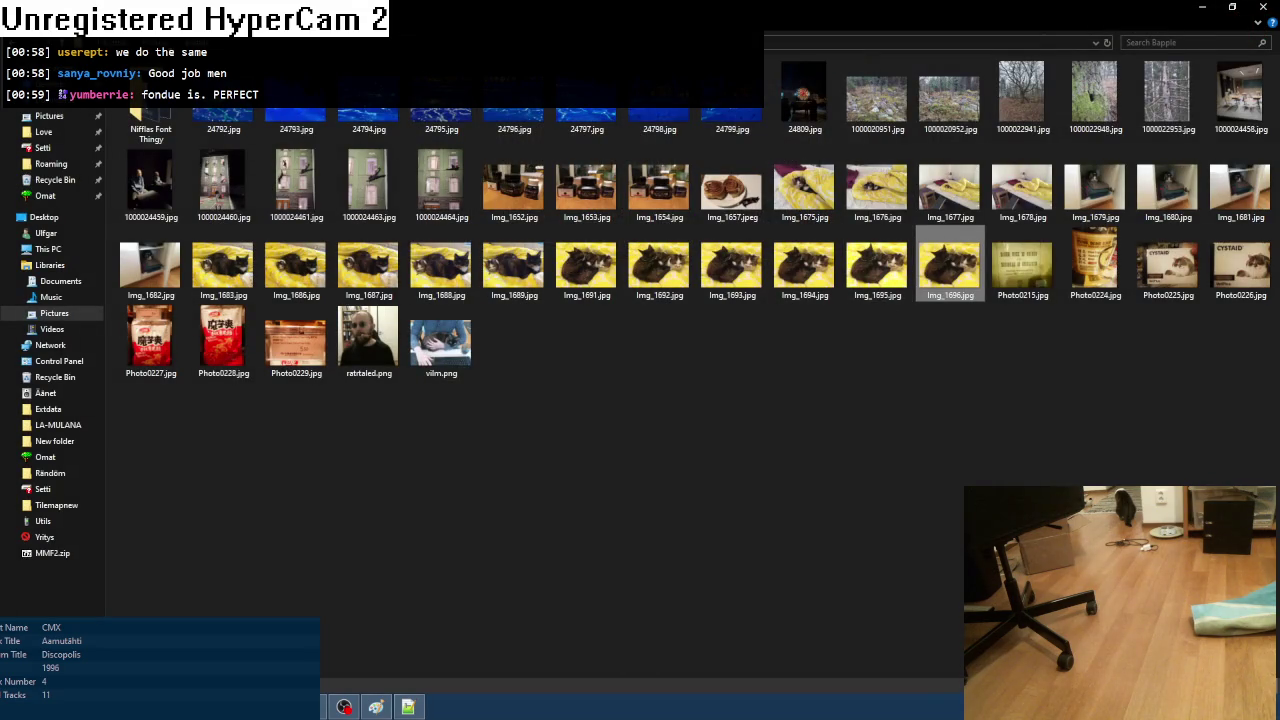
Go up to the parent folder and open the Kissat cat-photo folder inside wow
key(alt+Up)
double_click(367, 113)
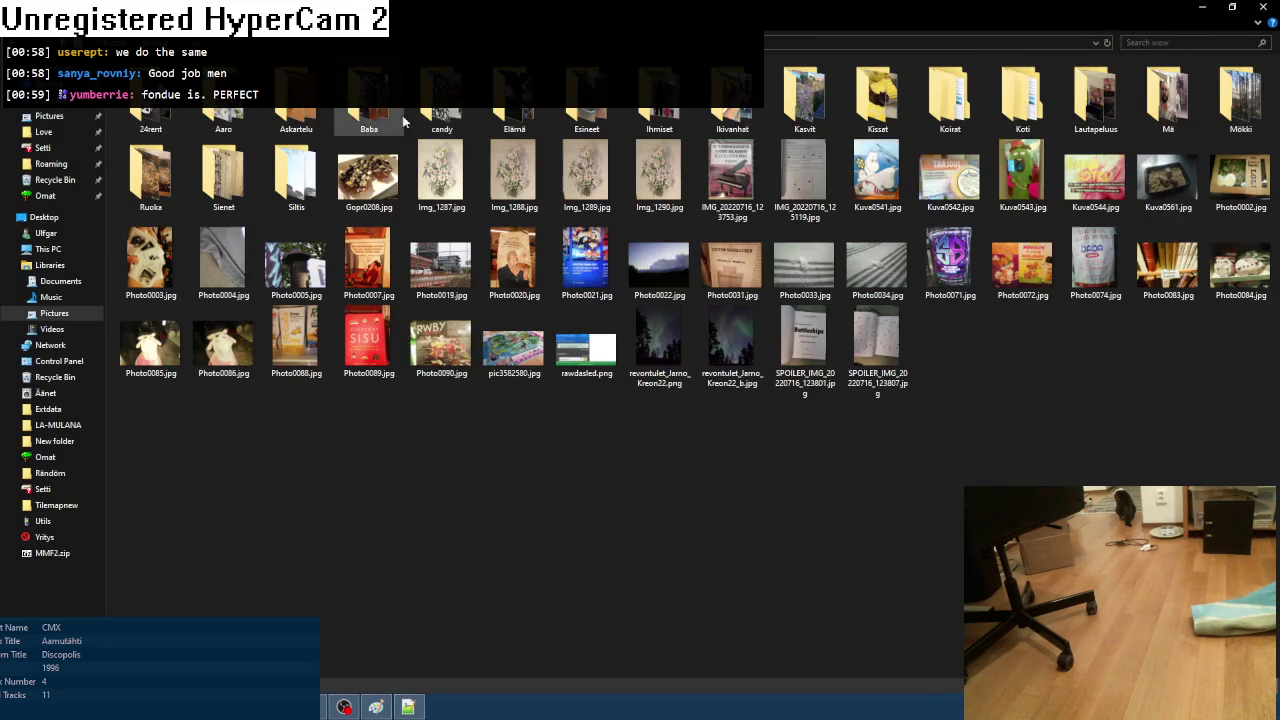
key(Right)
key(Right)
key(Return)
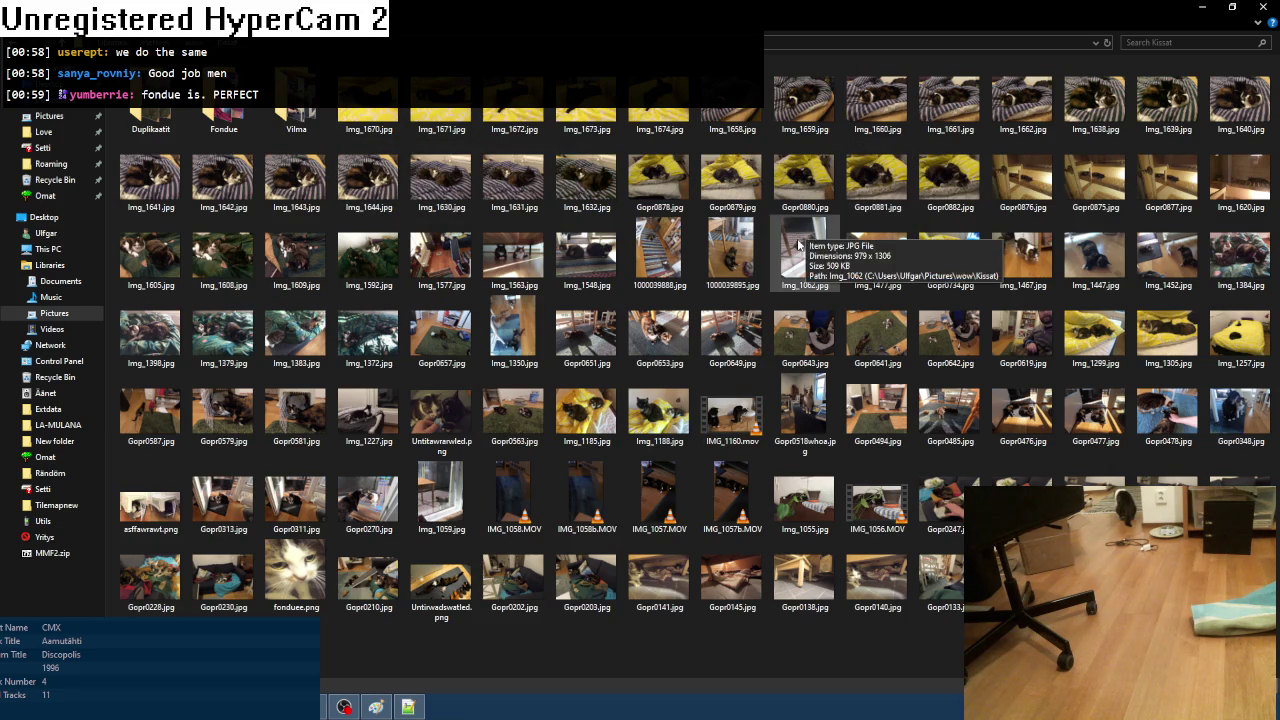
Open Gopr0878 in Photos, zoom in on it, then close the viewer
right_click(673, 185)
mouse_move(801, 397)
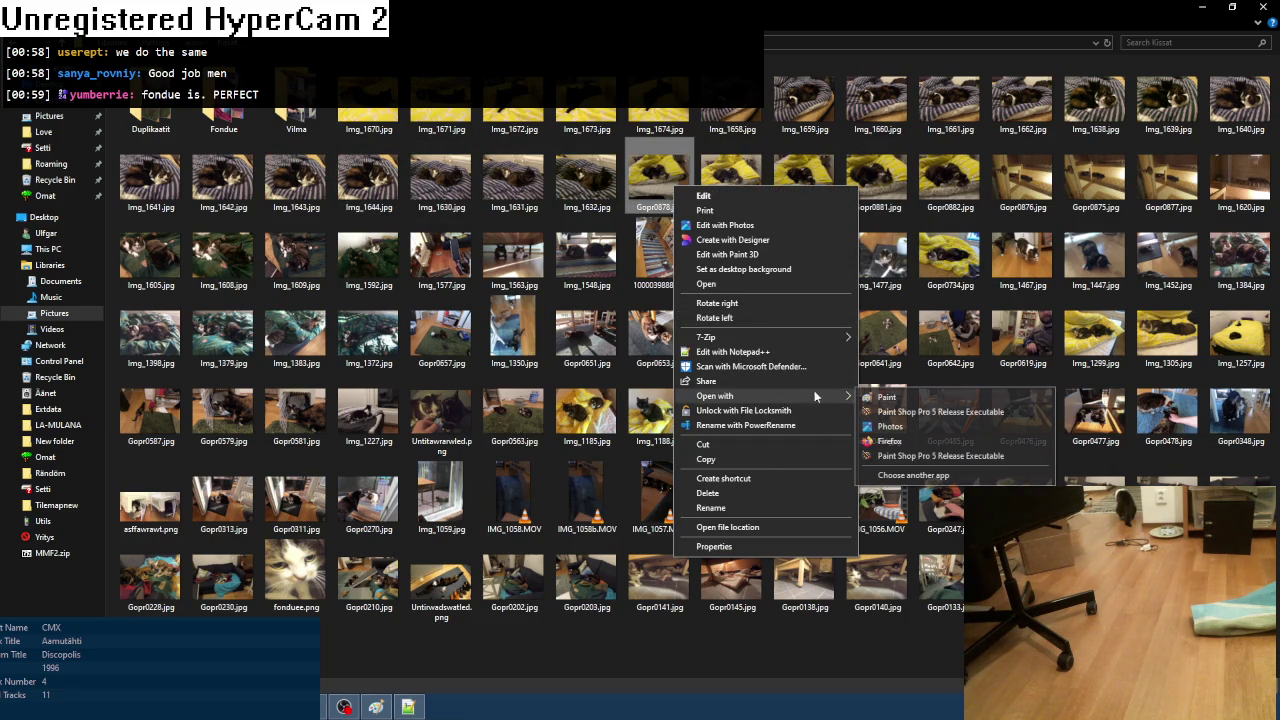
click(890, 426)
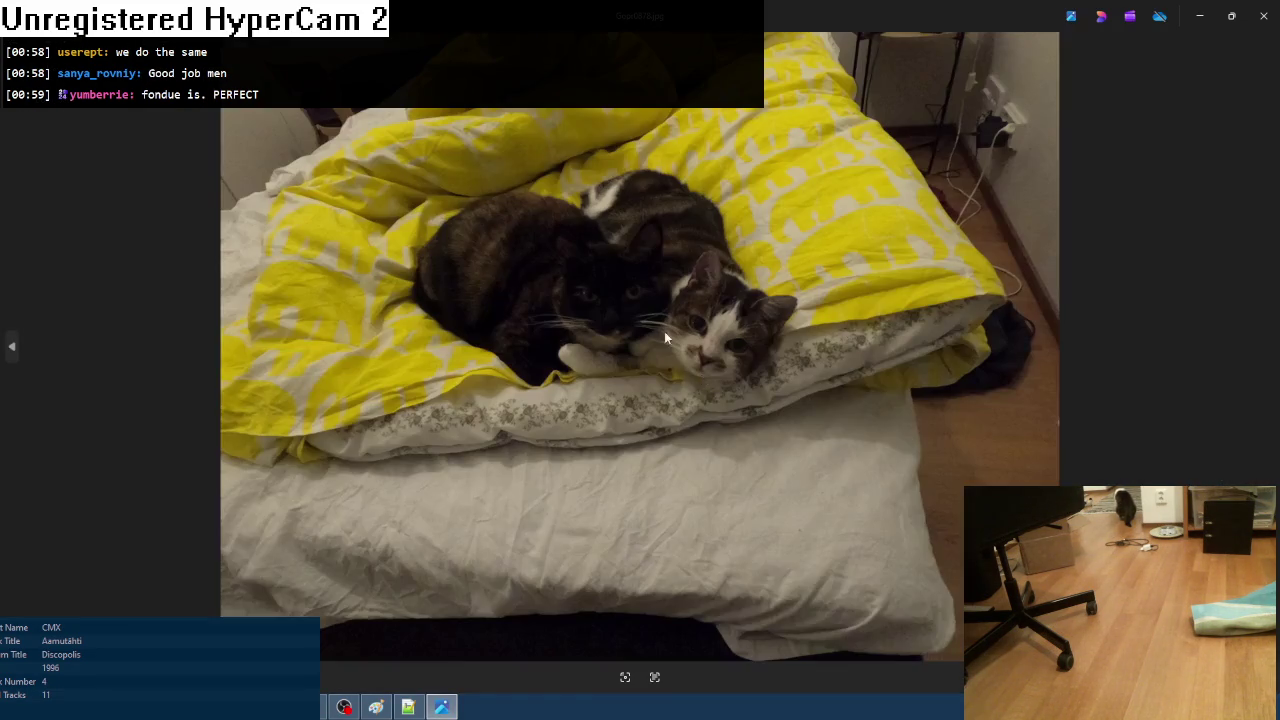
scroll(677, 352, up, 5)
scroll(628, 423, up, 1)
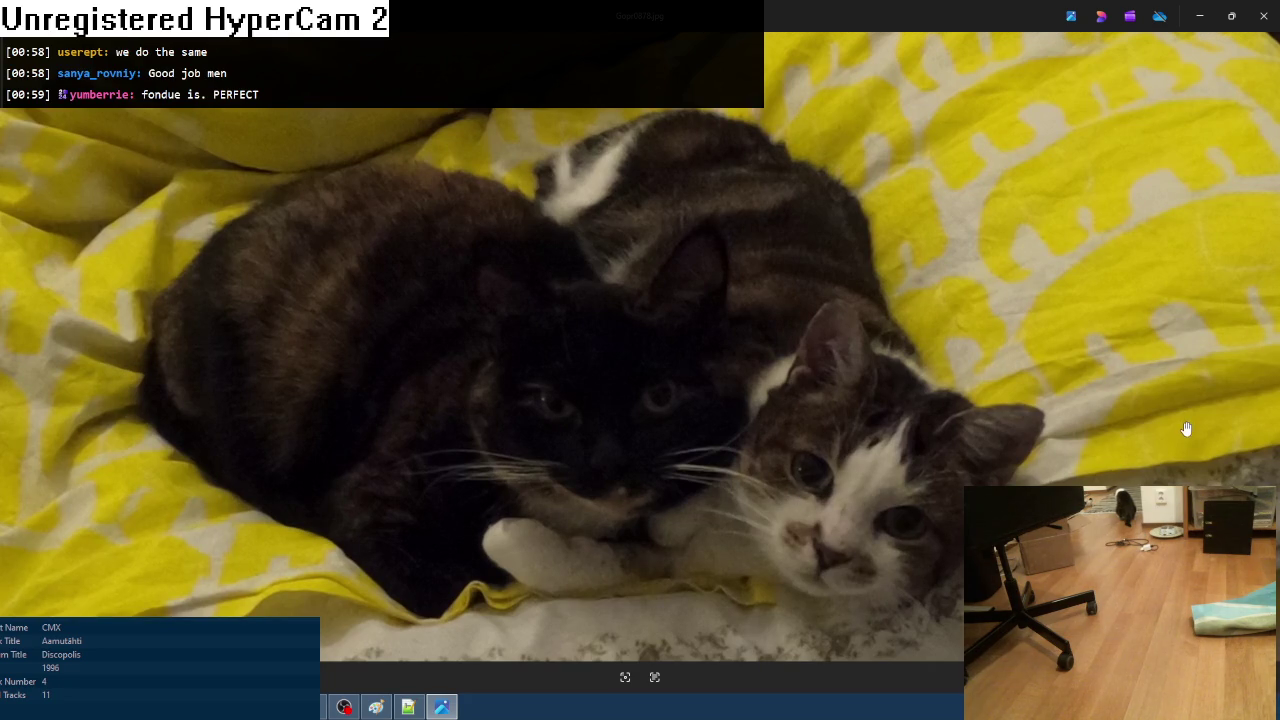
click(1263, 19)
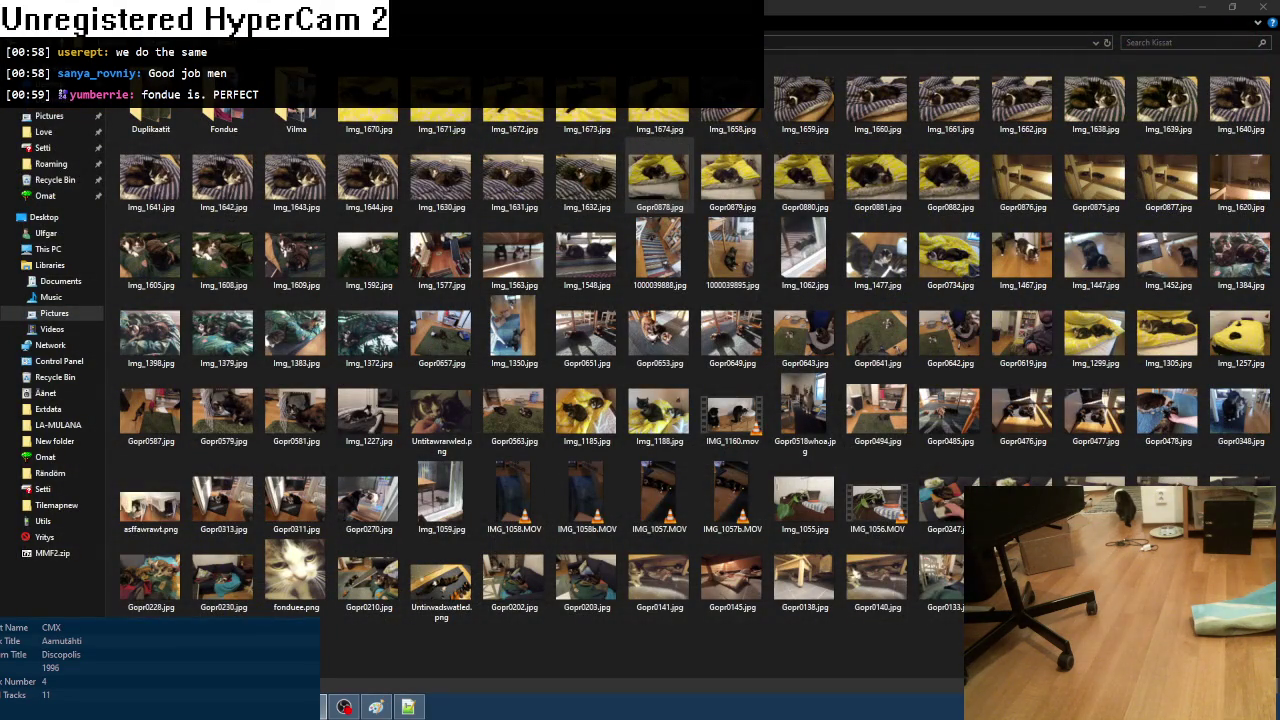